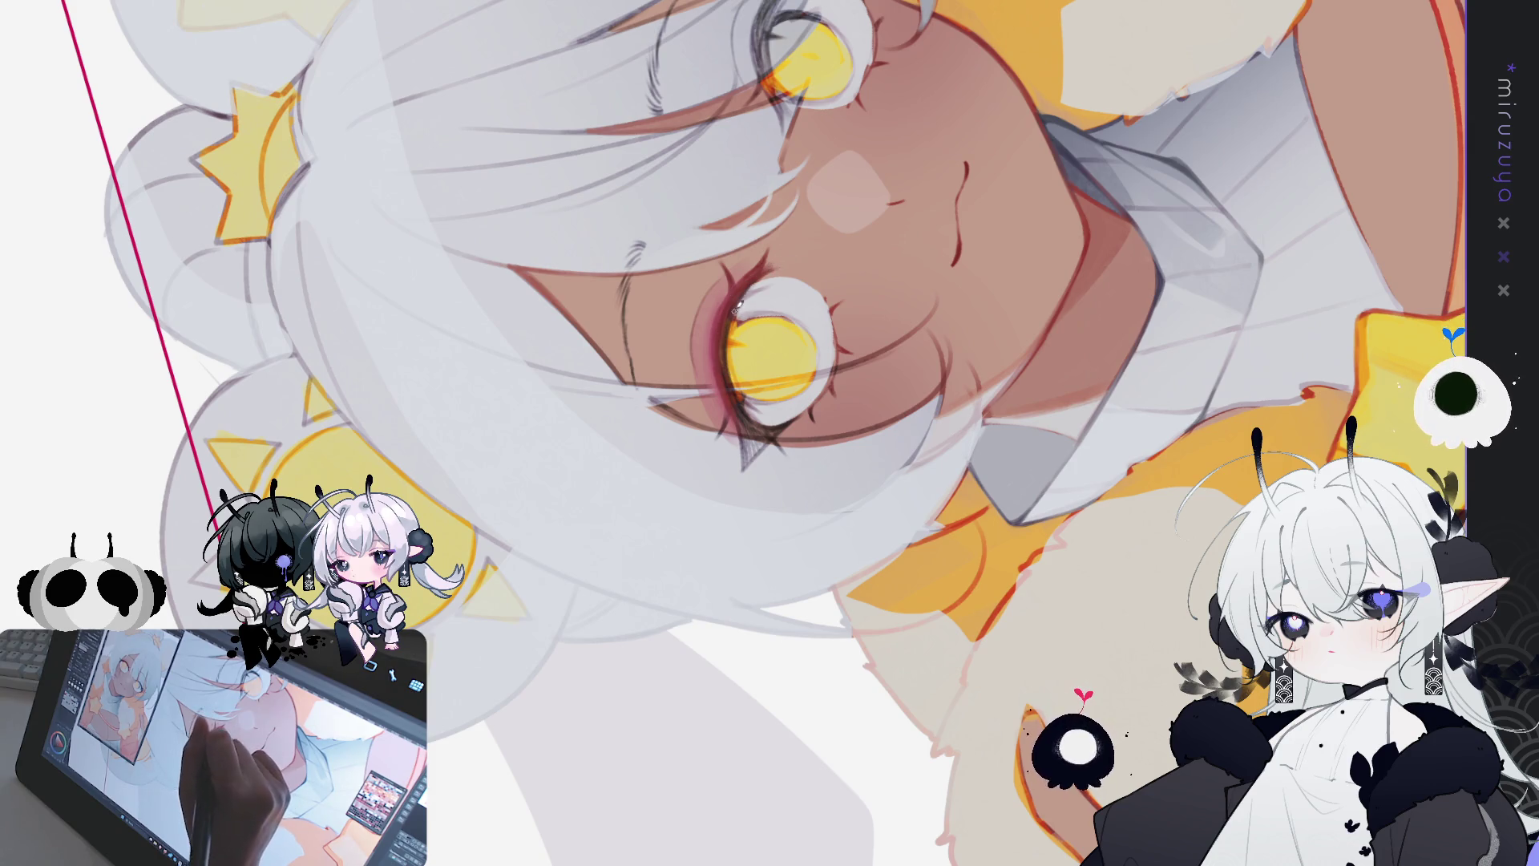
Step: Straighten the canvas view so the girl's face sits level and larger on screen
{"action": "mouse_move", "coordinate": [736, 311]}
{"action": "left_mouse_down"}
{"action": "mouse_move", "coordinate": [928, 716]}
{"action": "mouse_move", "coordinate": [1068, 267]}
{"action": "mouse_move", "coordinate": [59, 440]}
{"action": "left_mouse_up"}
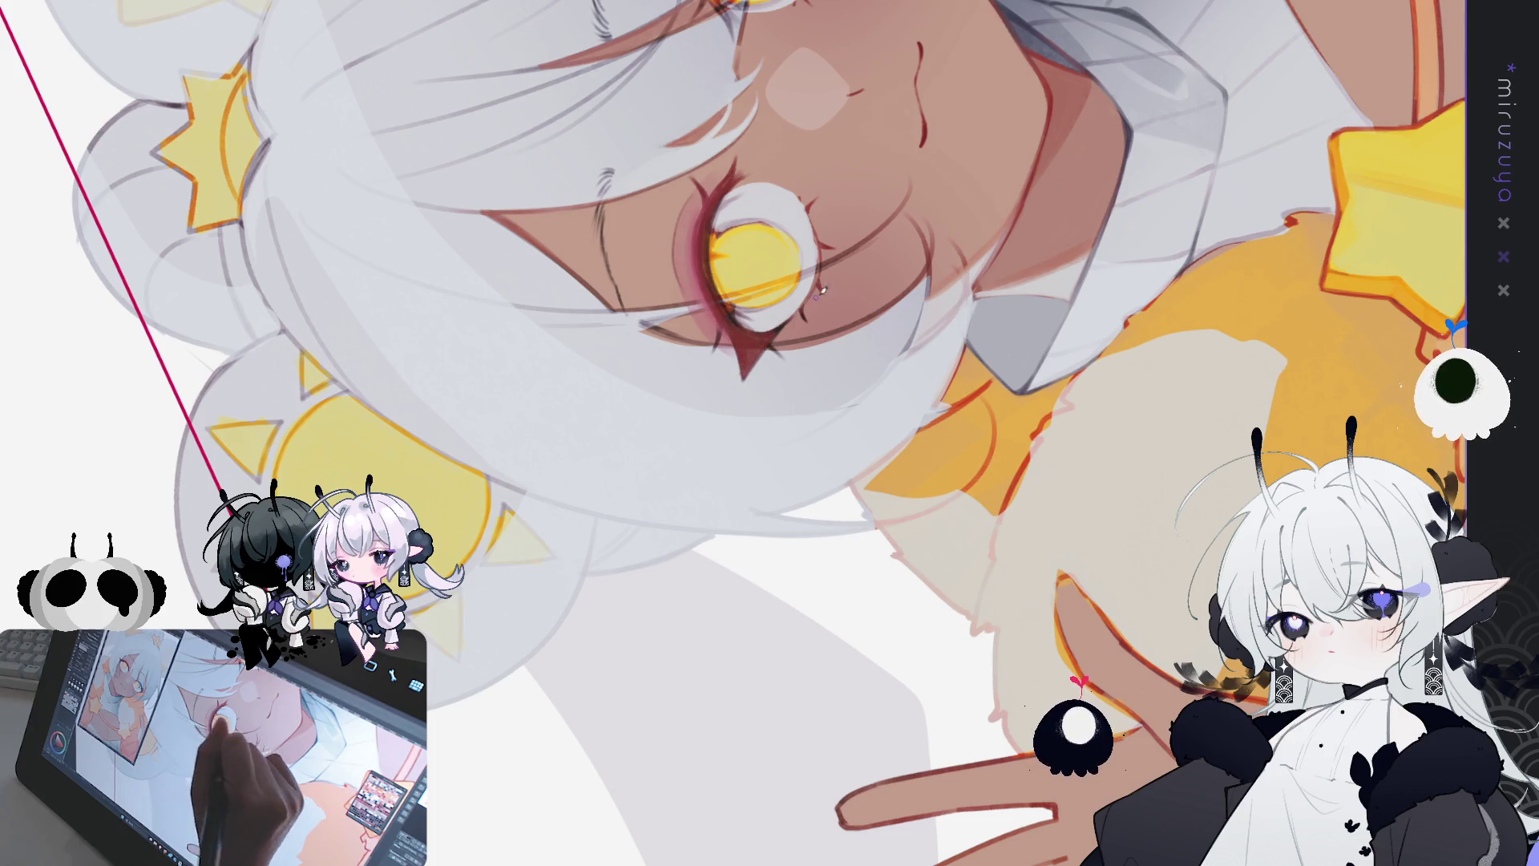
{"action": "key", "text": "ctrl+0"}
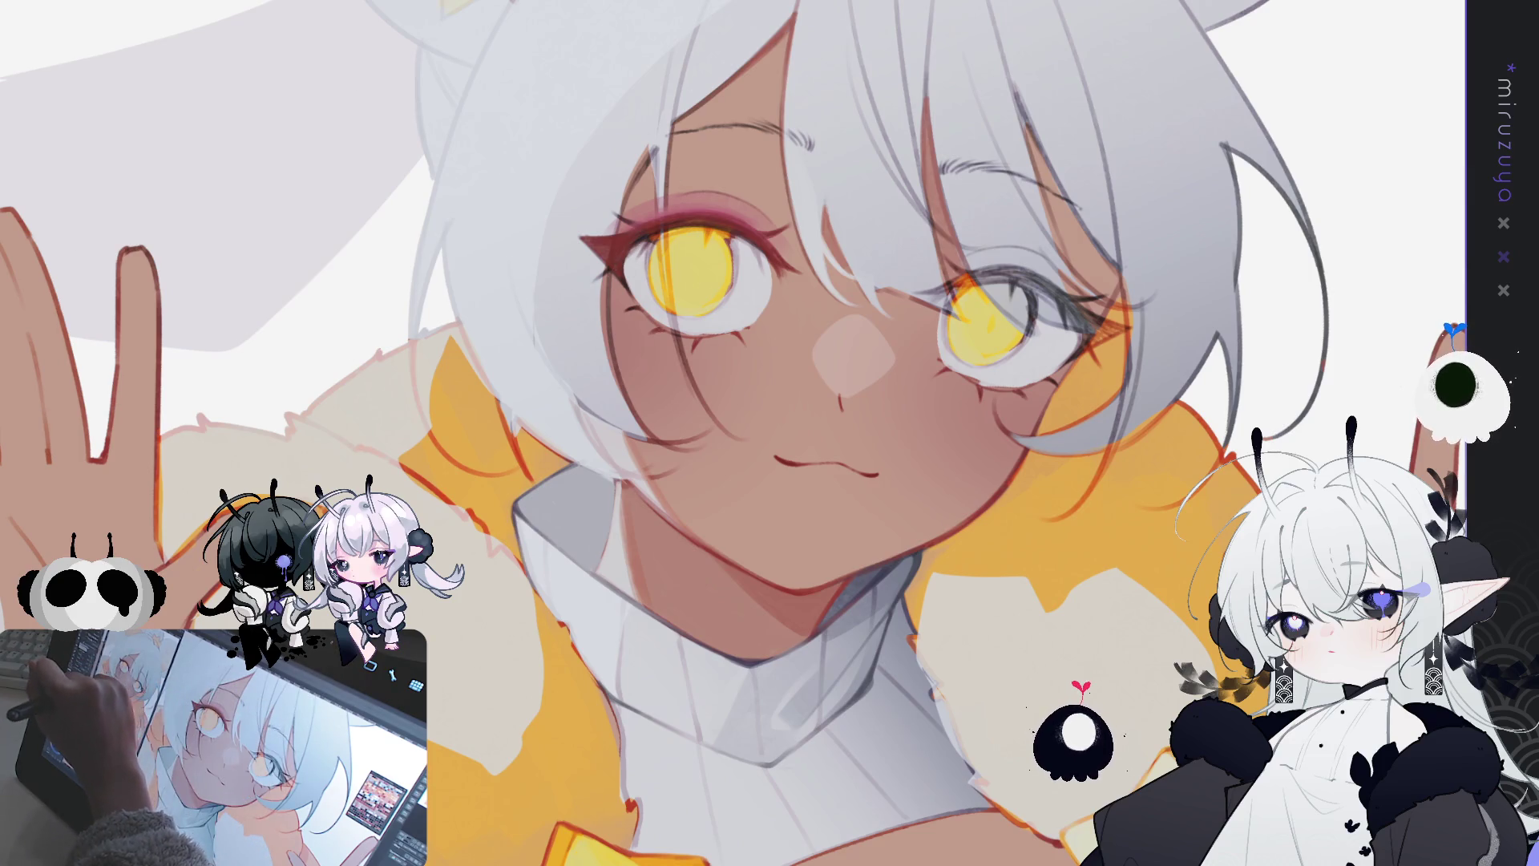
Step: Rotate the canvas view about 150° so the yellow star ornament sits near the top
{"action": "left_click_drag", "start_coordinate": [770, 433], "coordinate": [631, 403]}
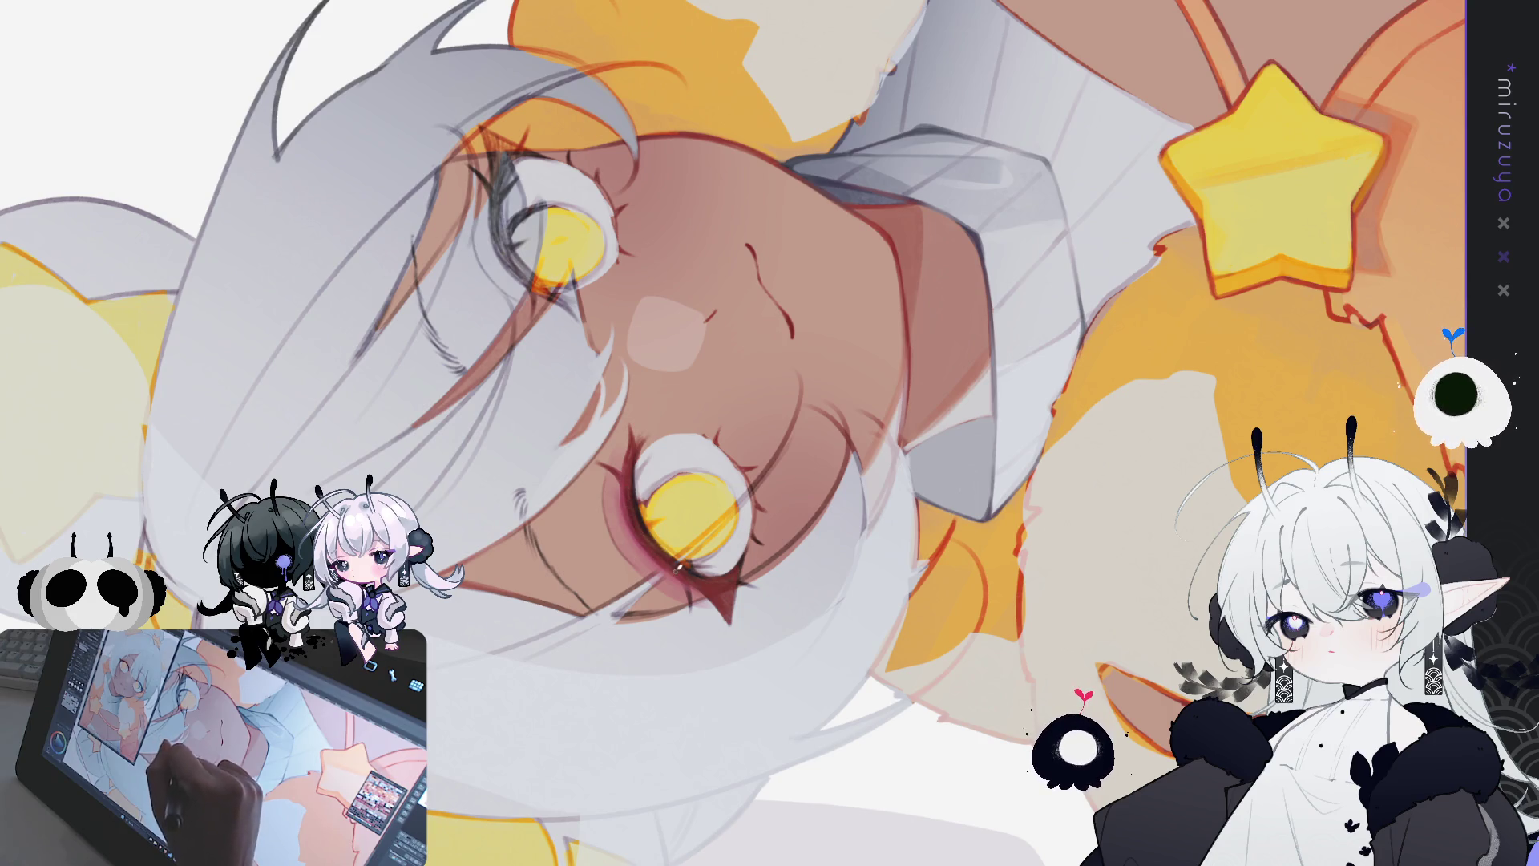
Step: Rotate and pan the tilted view until the face and sun hair ornament fill the window
{"action": "left_click_drag", "start_coordinate": [673, 566], "coordinate": [1145, 182]}
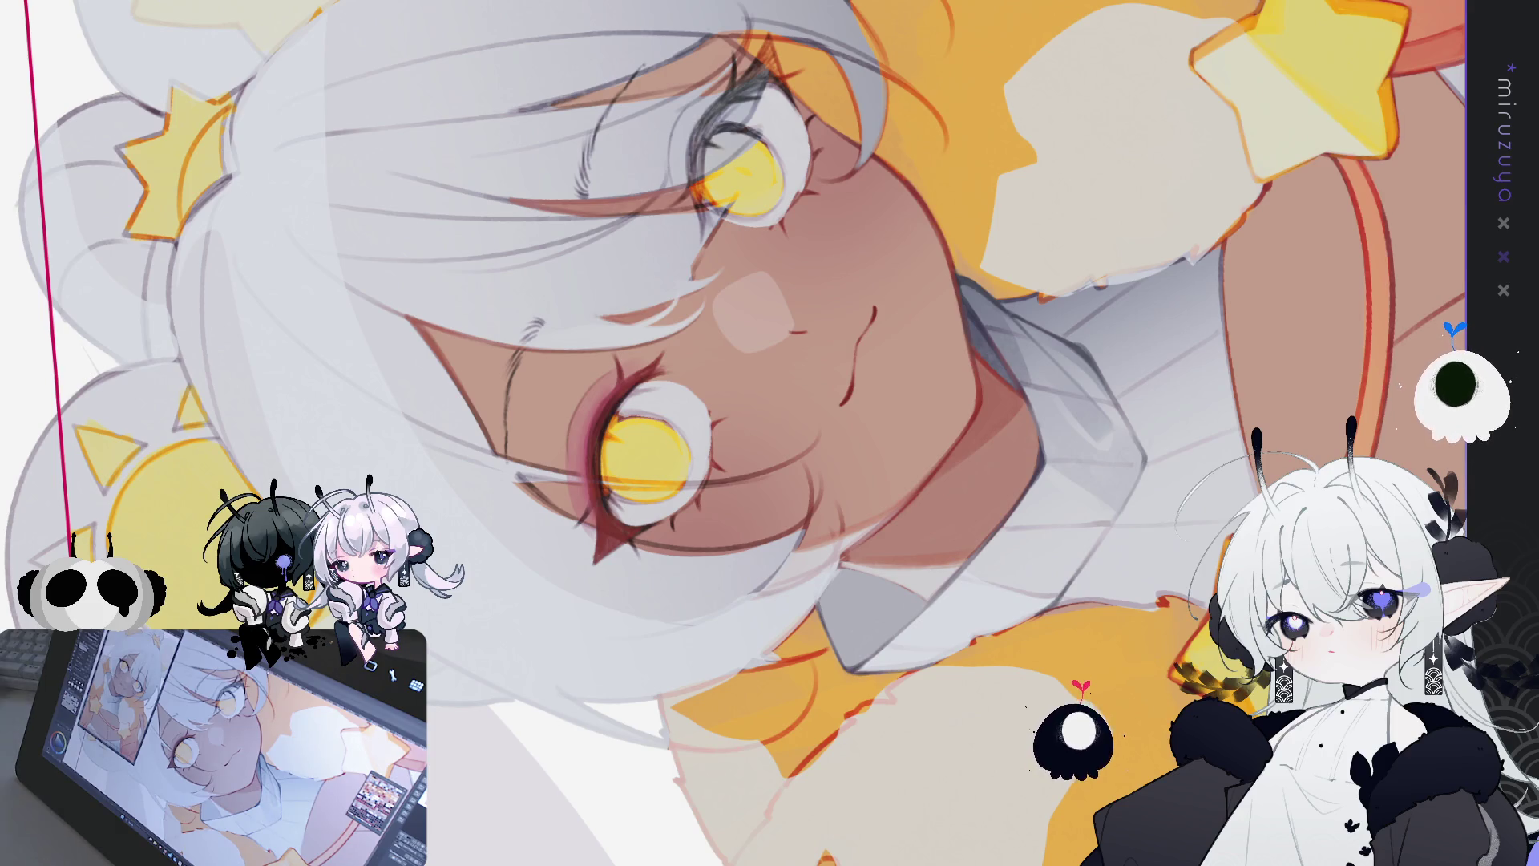
{"action": "left_click_drag", "start_coordinate": [1330, 269], "coordinate": [1330, 283]}
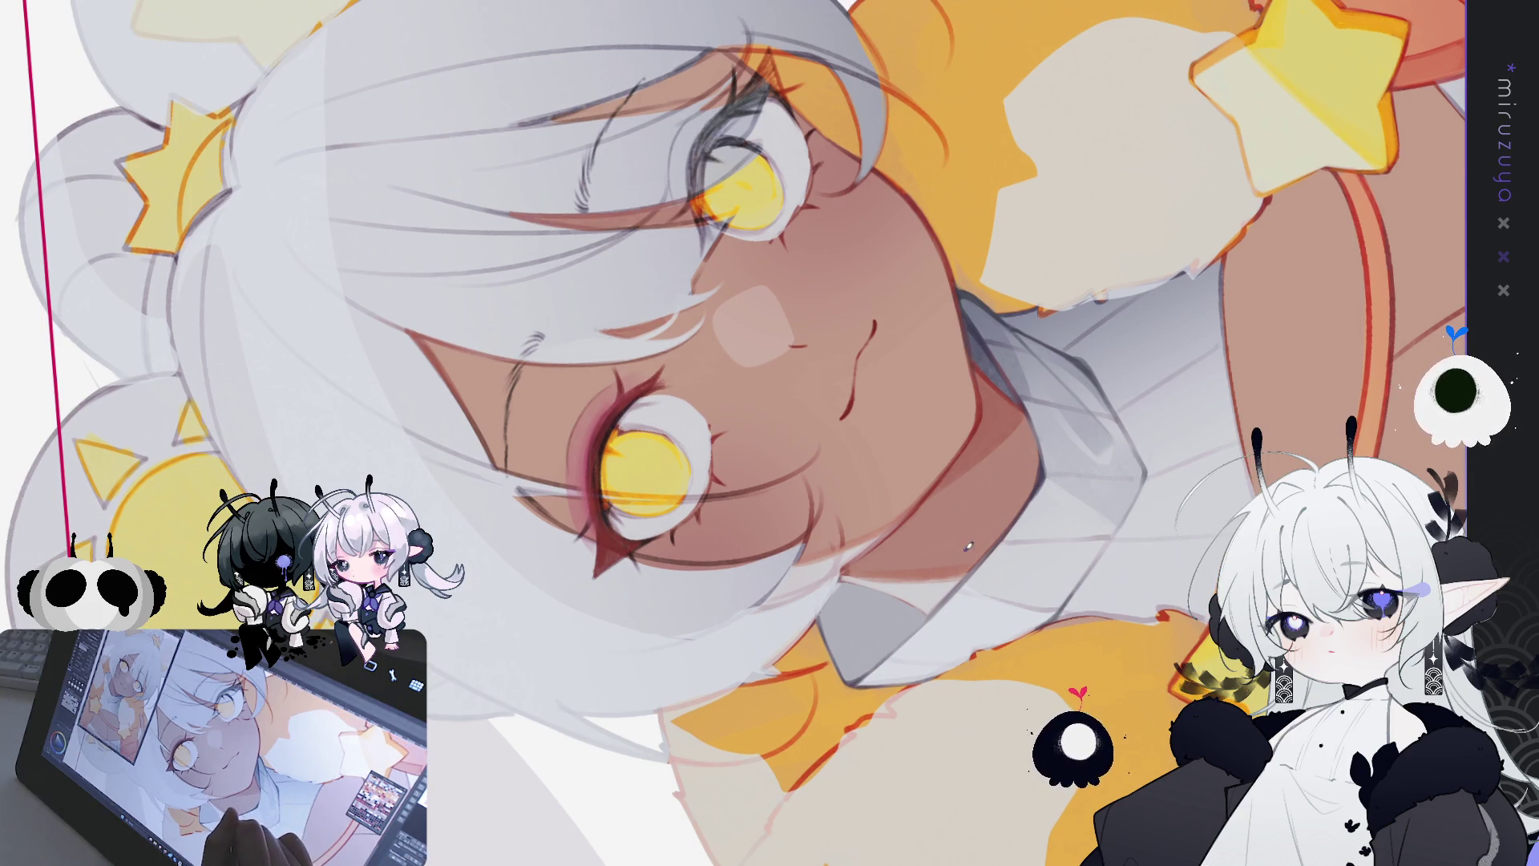
{"action": "left_click_drag", "start_coordinate": [664, 218], "coordinate": [792, 74]}
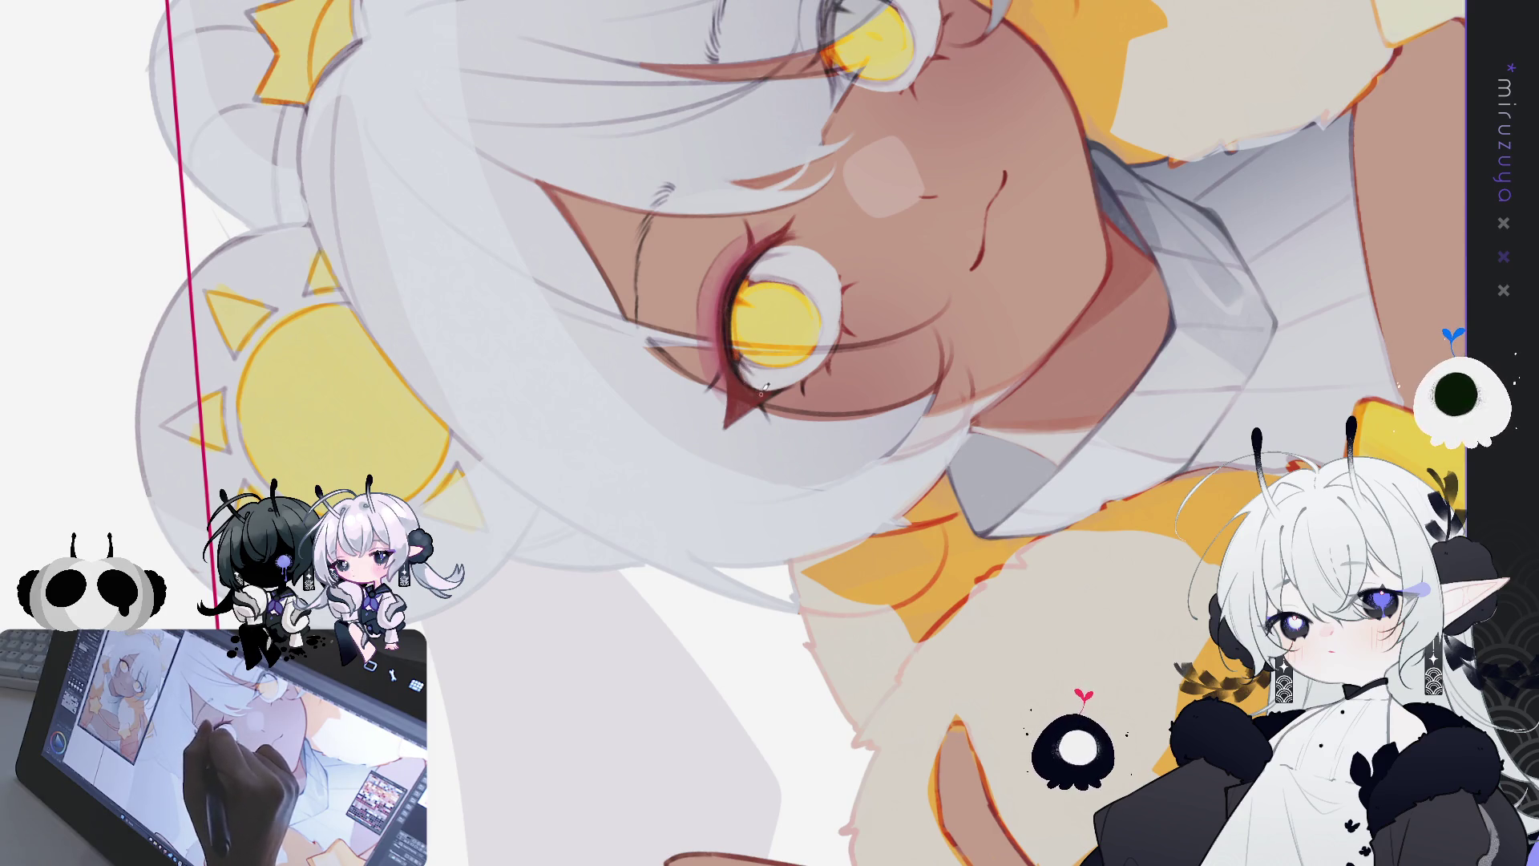
Step: Turn the face view upright and enlarge it before moving to the three-cat photo
{"action": "mouse_move", "coordinate": [762, 385]}
{"action": "left_mouse_down"}
{"action": "mouse_move", "coordinate": [827, 668]}
{"action": "mouse_move", "coordinate": [802, 599]}
{"action": "left_mouse_up"}
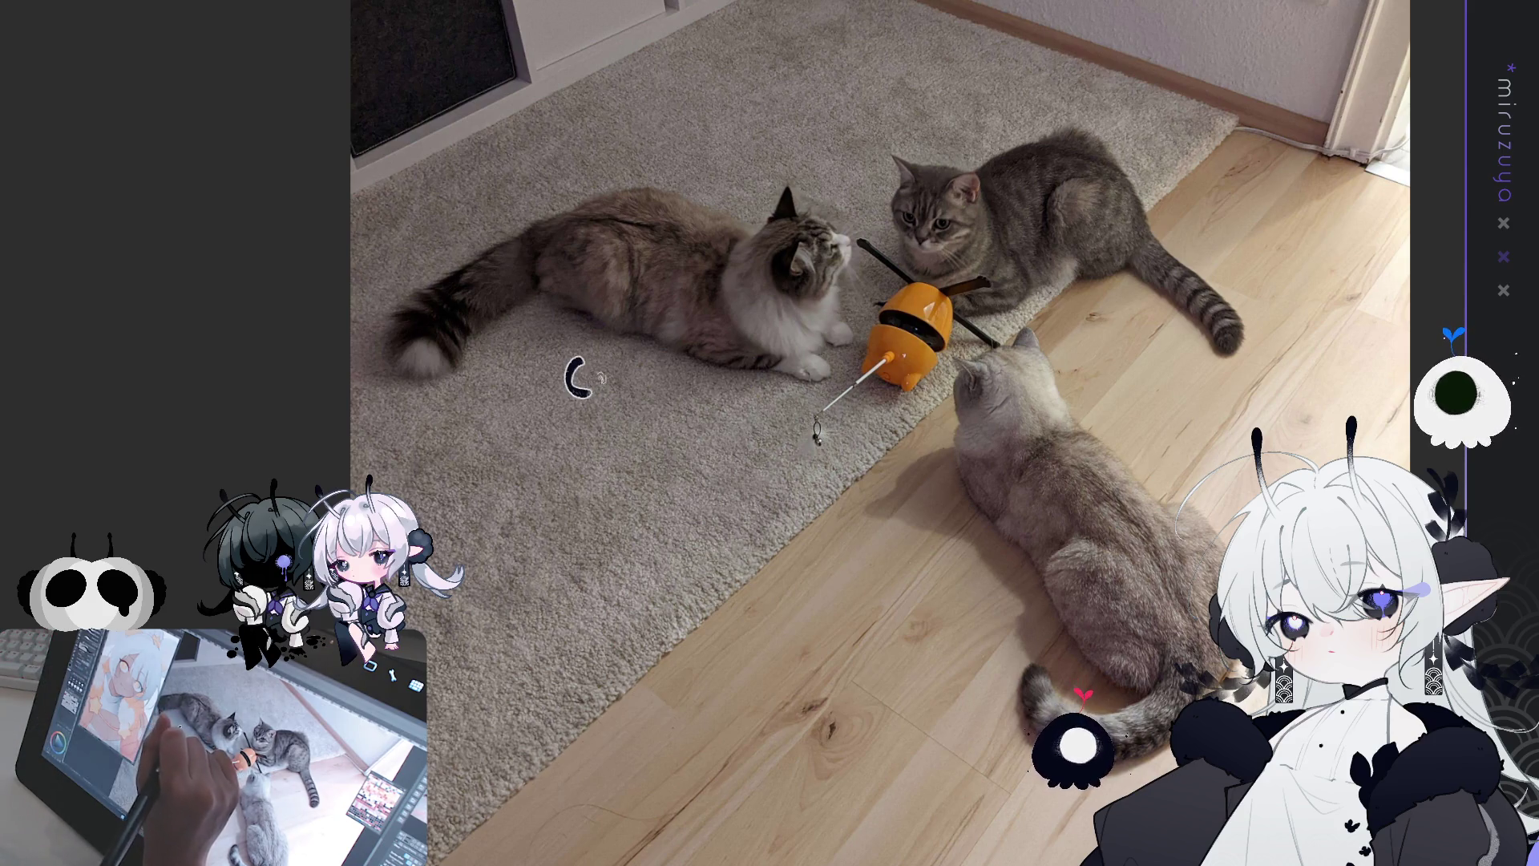
Step: Write the names Cookie, Tofu and Lumi beside the cats, then shift the photo up
{"action": "mouse_move", "coordinate": [570, 382]}
{"action": "left_mouse_down"}
{"action": "mouse_move", "coordinate": [566, 406]}
{"action": "mouse_move", "coordinate": [585, 388]}
{"action": "mouse_move", "coordinate": [656, 397]}
{"action": "left_mouse_up"}
{"action": "mouse_move", "coordinate": [939, 110]}
{"action": "left_mouse_down"}
{"action": "mouse_move", "coordinate": [957, 161]}
{"action": "mouse_move", "coordinate": [973, 144]}
{"action": "left_mouse_up"}
{"action": "mouse_move", "coordinate": [965, 147]}
{"action": "left_mouse_down"}
{"action": "mouse_move", "coordinate": [970, 177]}
{"action": "mouse_move", "coordinate": [979, 160]}
{"action": "mouse_move", "coordinate": [1023, 165]}
{"action": "left_mouse_up"}
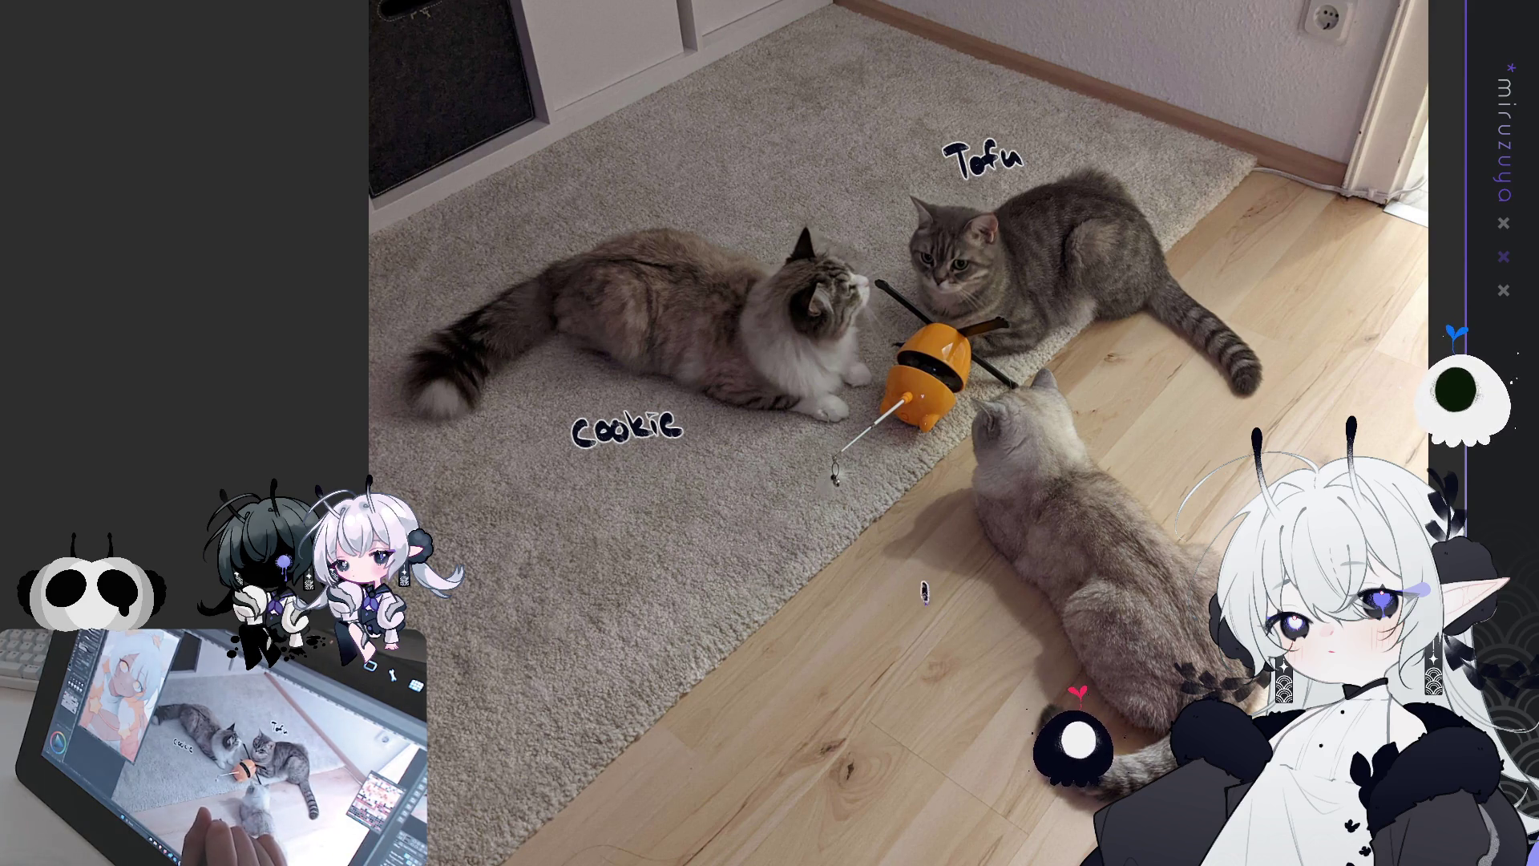
{"action": "mouse_move", "coordinate": [908, 583]}
{"action": "left_mouse_down"}
{"action": "mouse_move", "coordinate": [909, 616]}
{"action": "mouse_move", "coordinate": [955, 588]}
{"action": "mouse_move", "coordinate": [973, 609]}
{"action": "left_mouse_up"}
{"action": "left_click", "coordinate": [977, 576]}
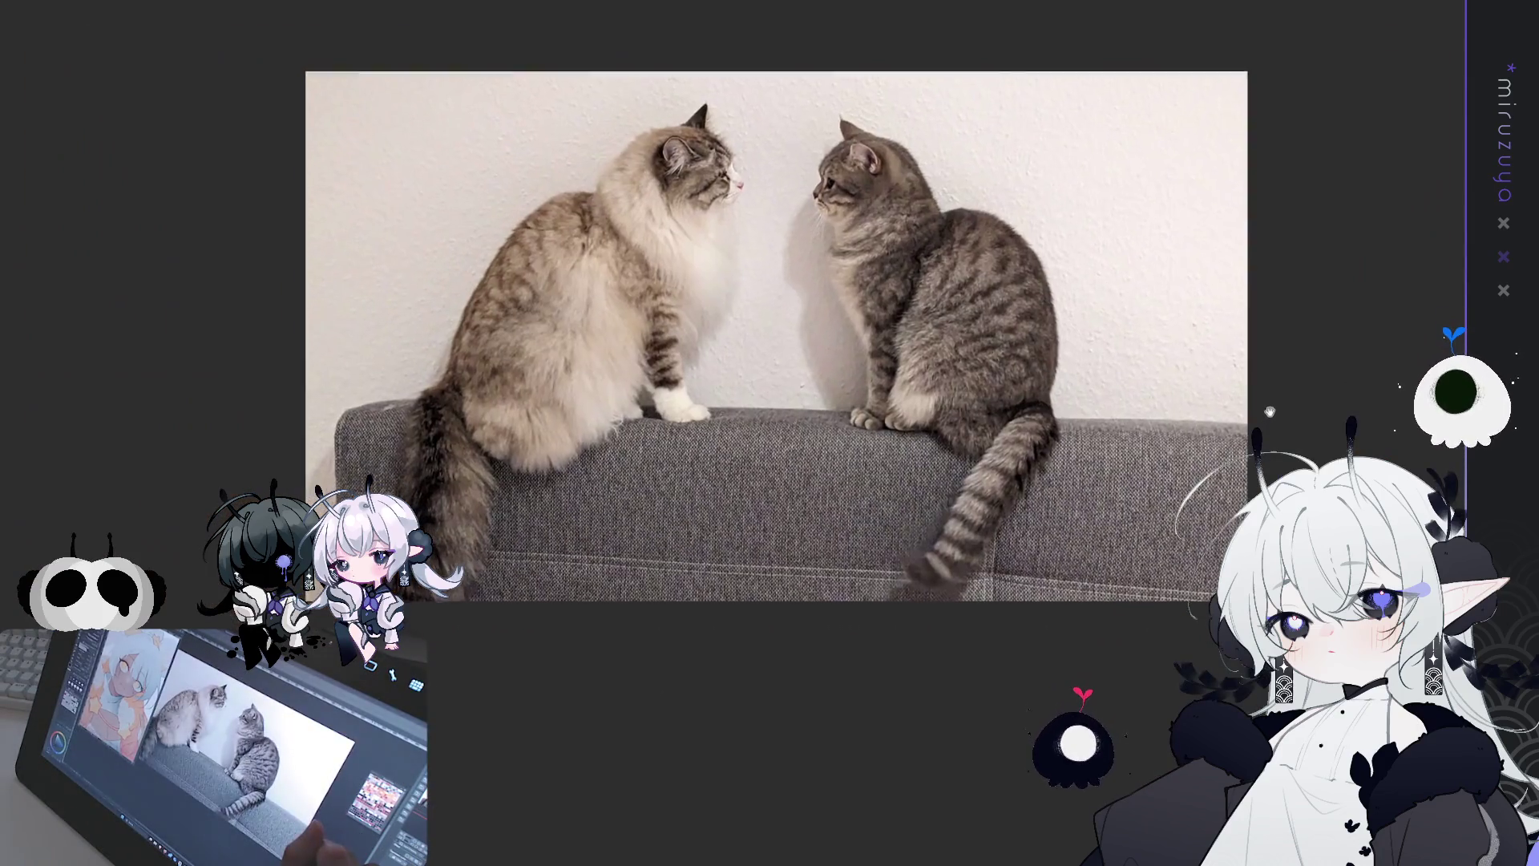
{"action": "left_click_drag", "start_coordinate": [1269, 411], "coordinate": [1270, 399]}
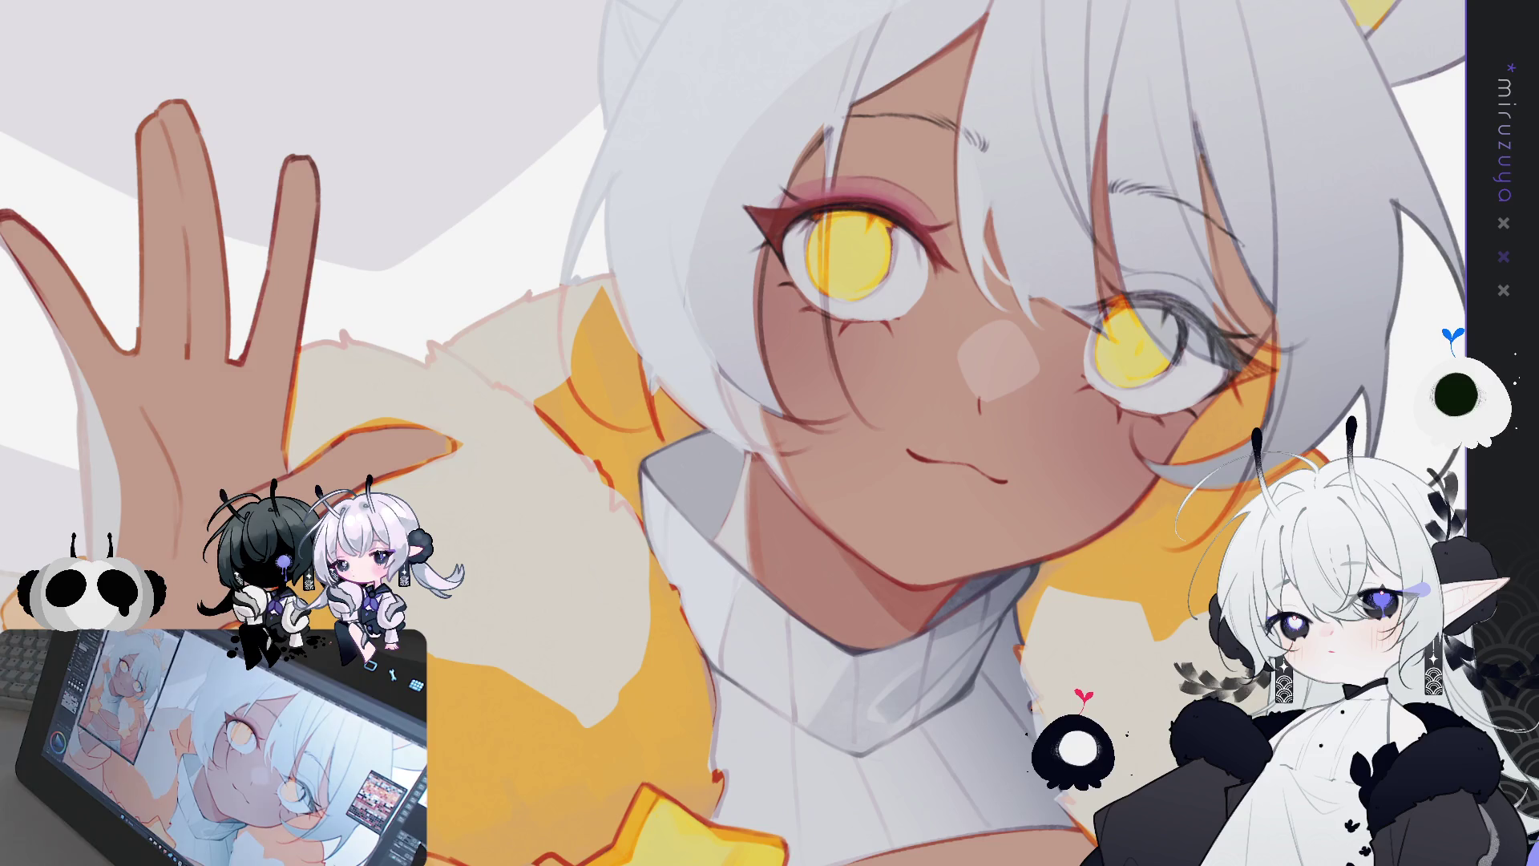
Step: Turn the view upside-down, darken the eye's lower-left red outline, then reset the rotation
{"action": "left_click_drag", "start_coordinate": [1176, 662], "coordinate": [706, 469]}
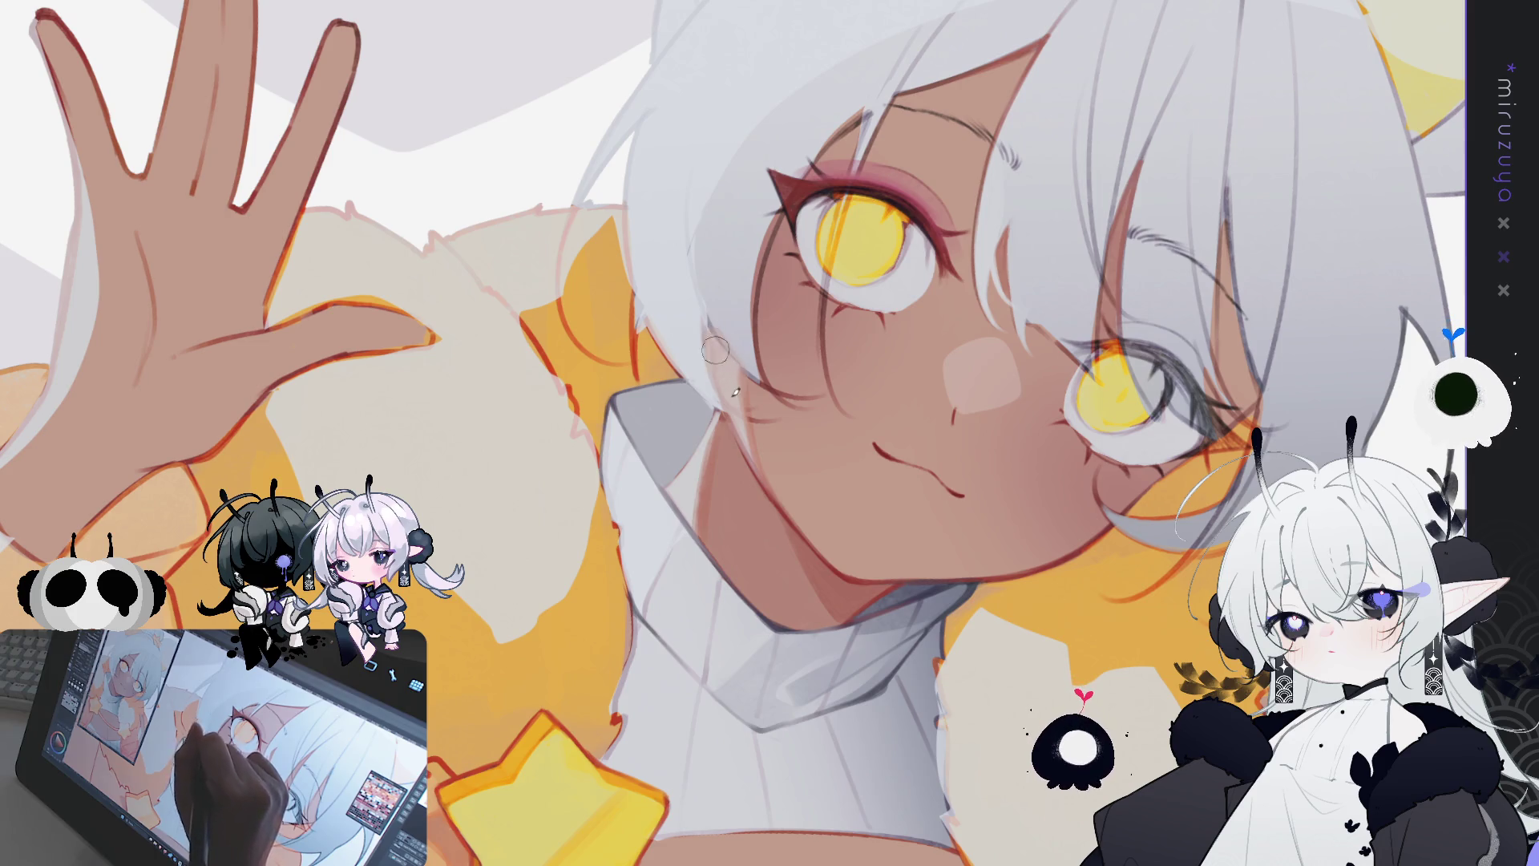
{"action": "left_click_drag", "start_coordinate": [727, 388], "coordinate": [695, 418]}
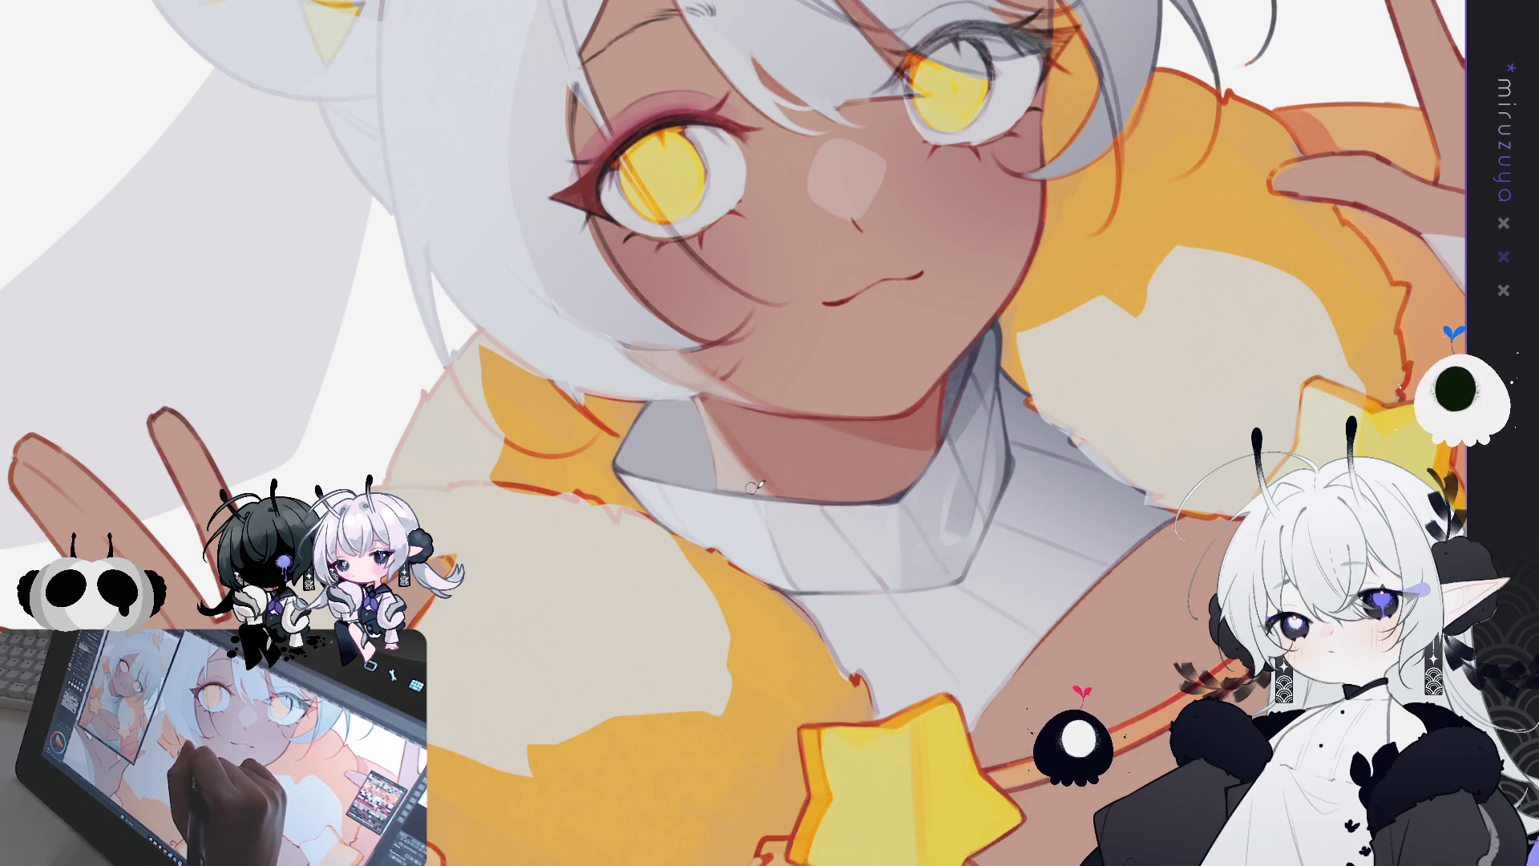
{"action": "left_click_drag", "start_coordinate": [903, 412], "coordinate": [1007, 352]}
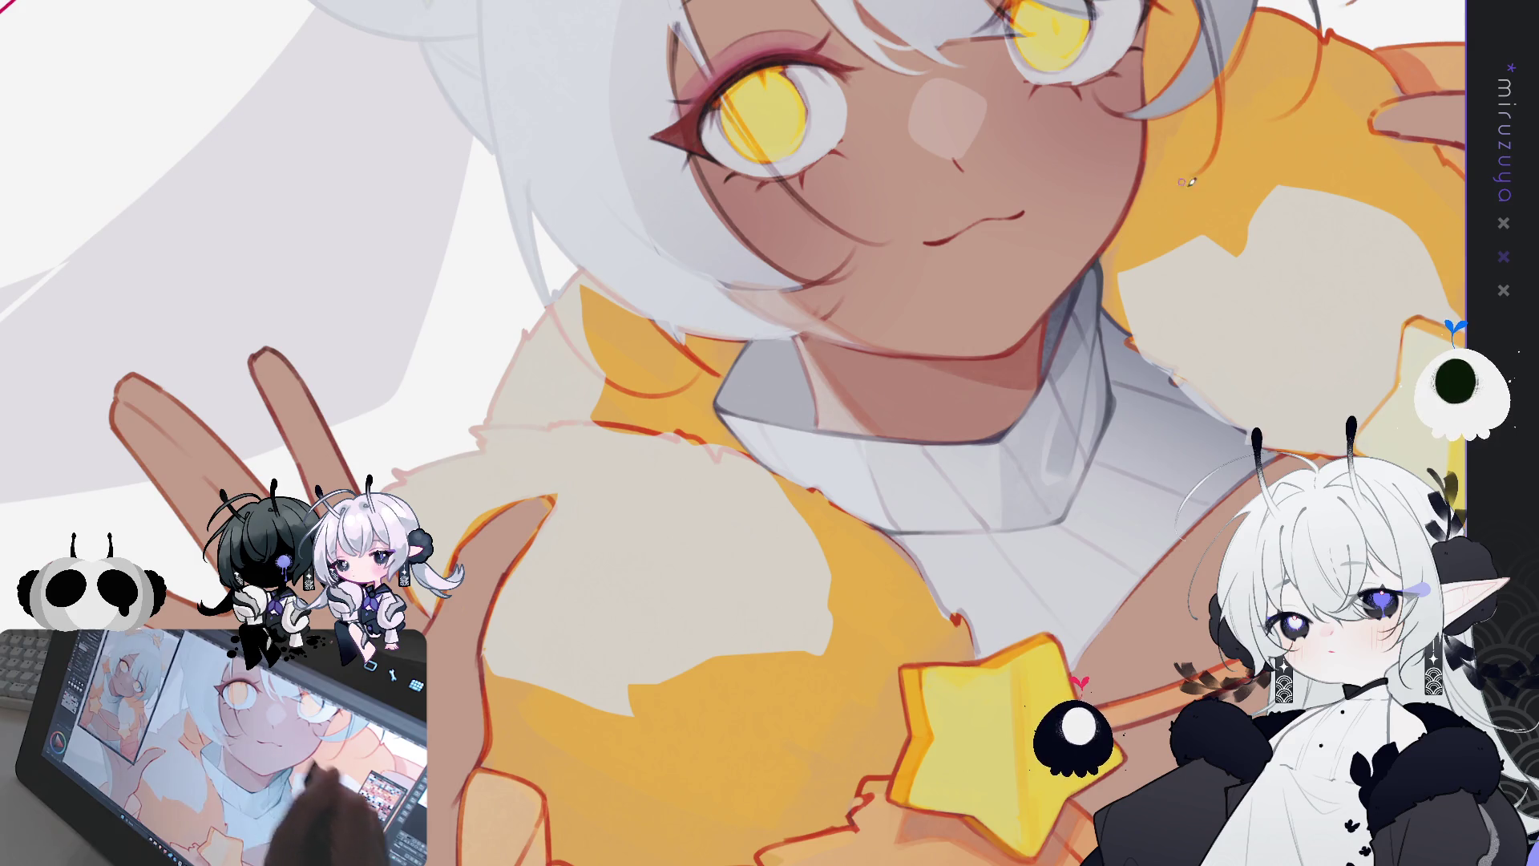
{"action": "mouse_move", "coordinate": [946, 269]}
{"action": "left_mouse_down"}
{"action": "mouse_move", "coordinate": [1077, 666]}
{"action": "mouse_move", "coordinate": [1001, 763]}
{"action": "left_mouse_up"}
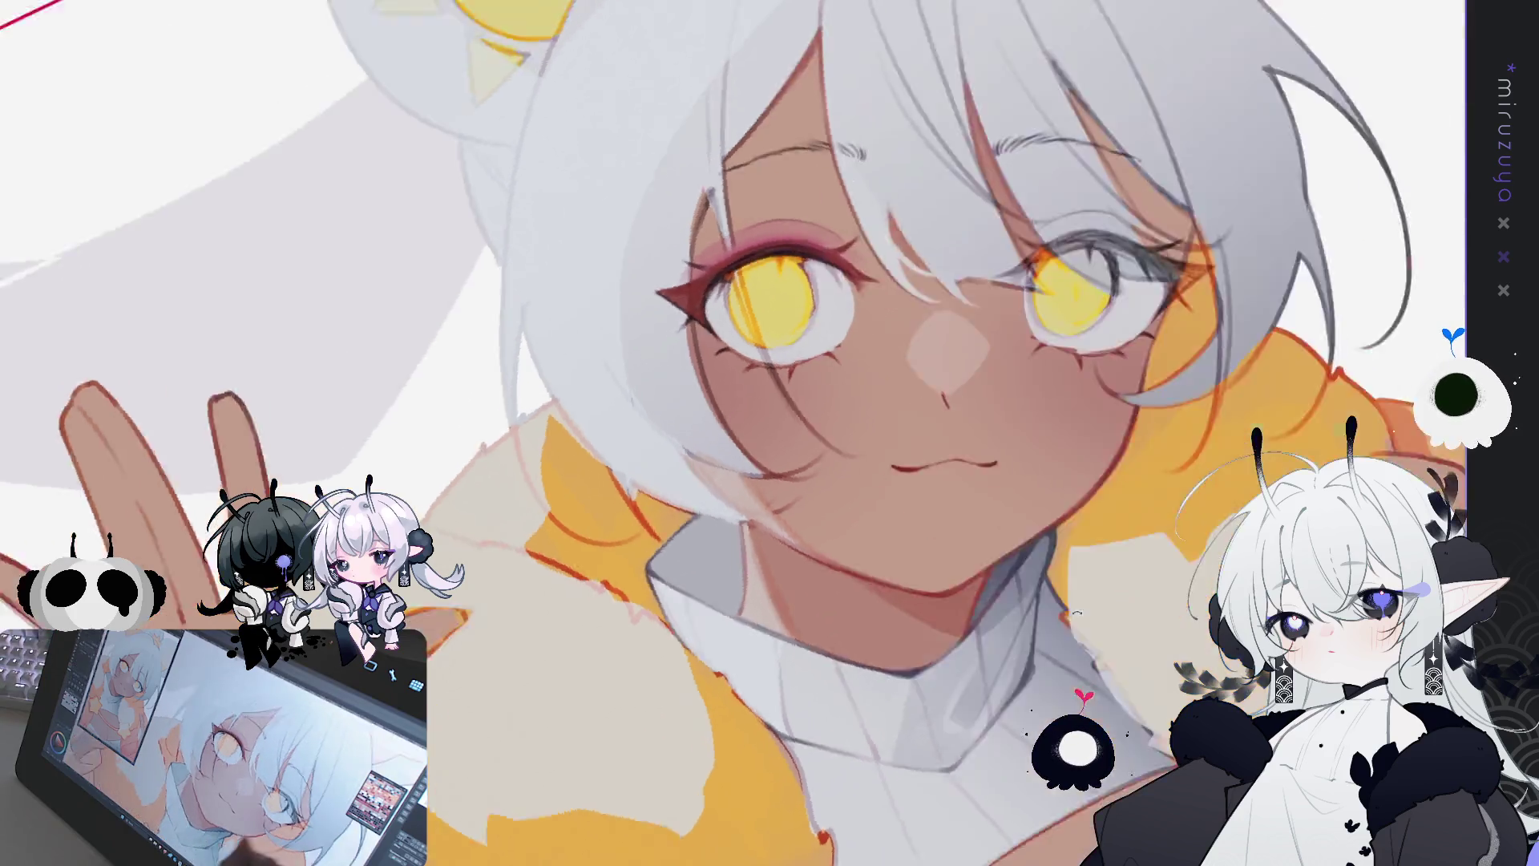
{"action": "left_click_drag", "start_coordinate": [802, 561], "coordinate": [688, 370]}
{"action": "left_click_drag", "start_coordinate": [828, 303], "coordinate": [847, 454]}
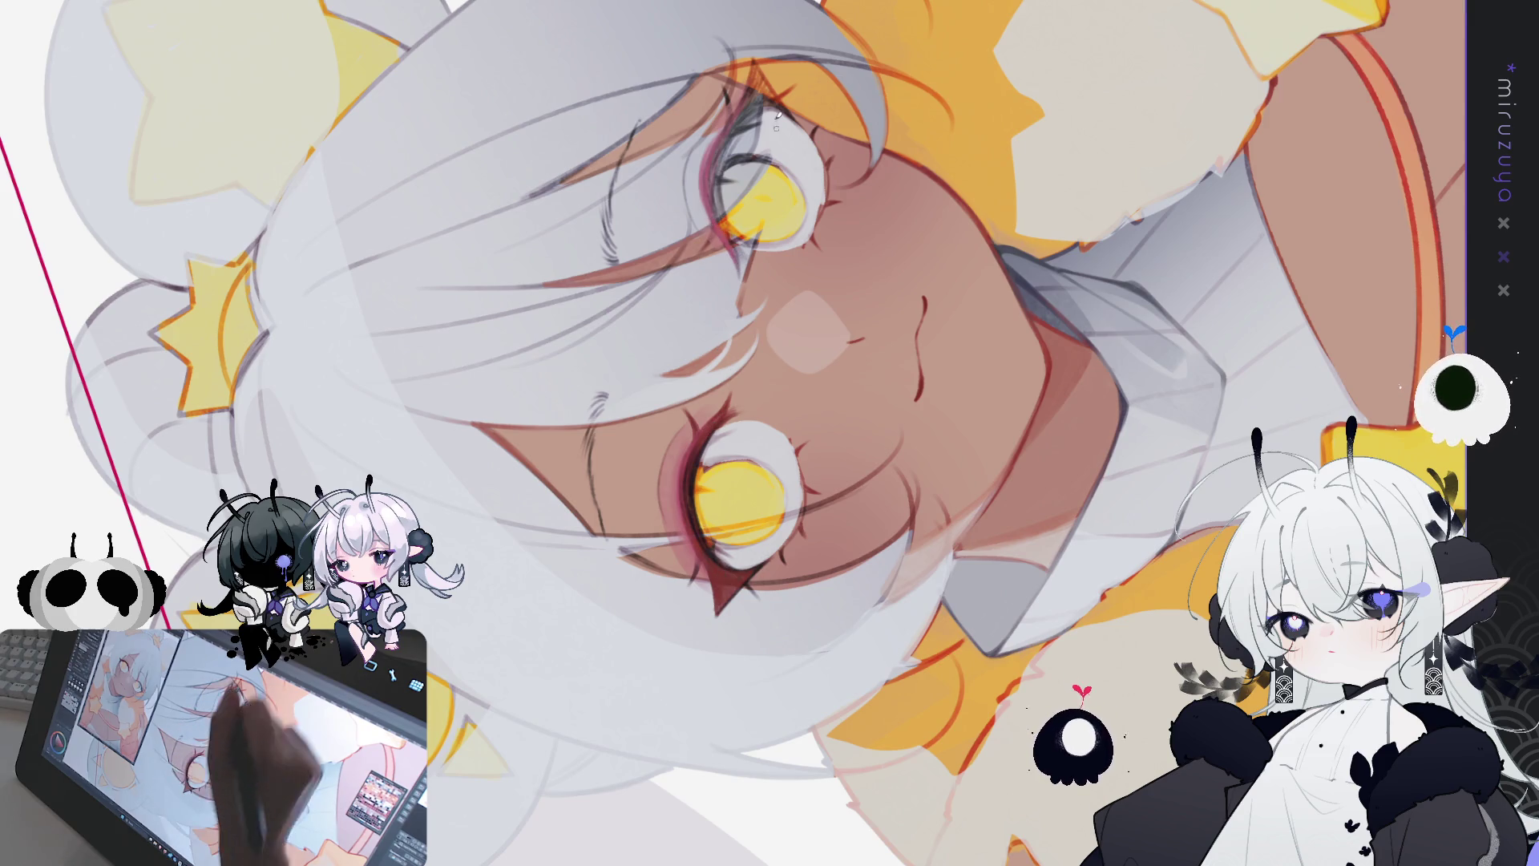
{"action": "mouse_move", "coordinate": [752, 82]}
{"action": "left_mouse_down"}
{"action": "mouse_move", "coordinate": [732, 5]}
{"action": "mouse_move", "coordinate": [749, 106]}
{"action": "left_mouse_up"}
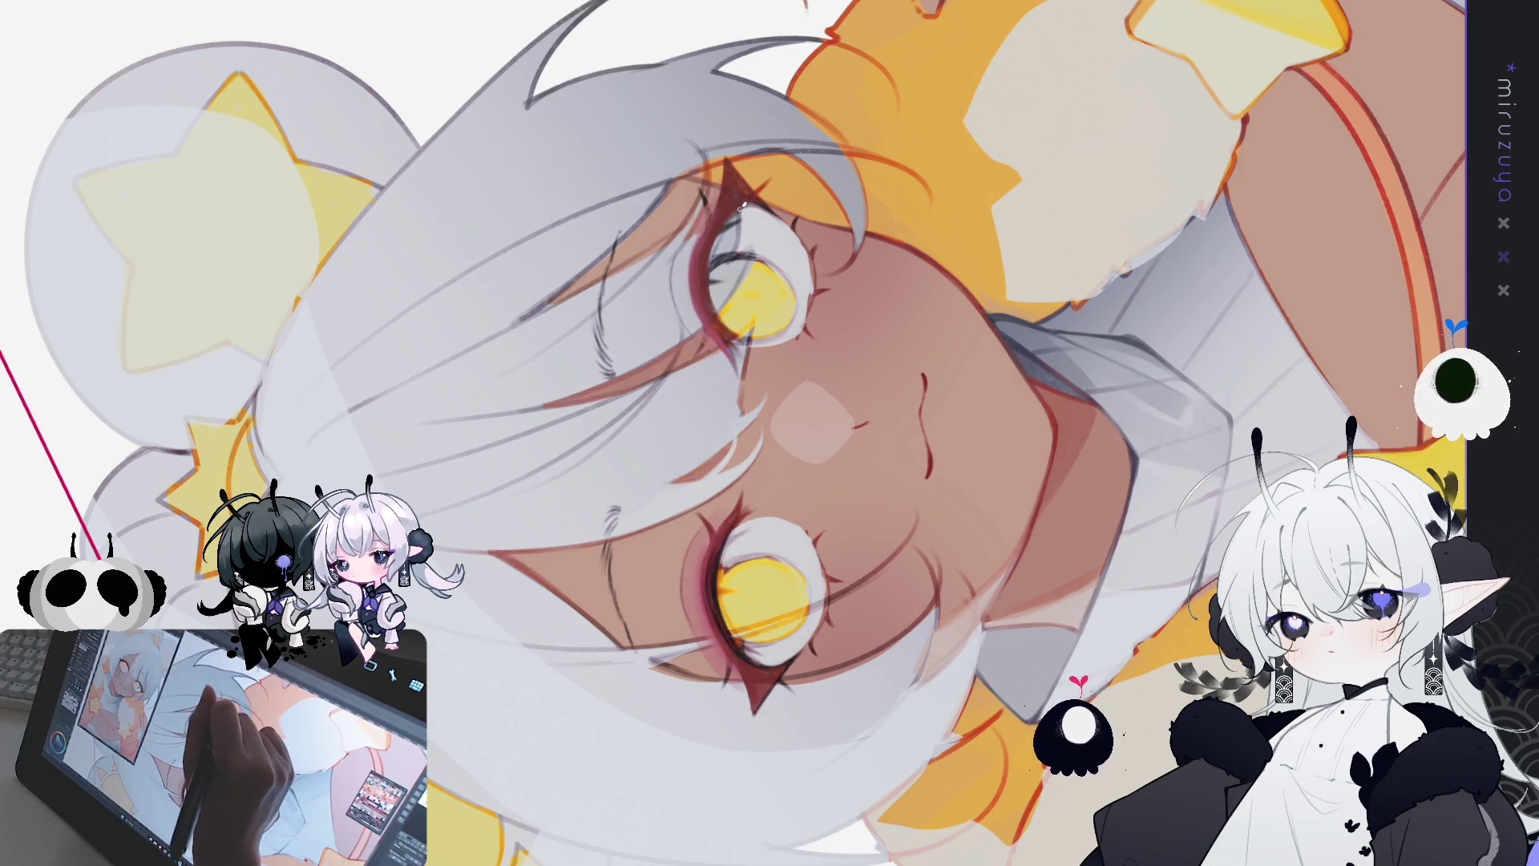
{"action": "left_click_drag", "start_coordinate": [741, 207], "coordinate": [713, 281]}
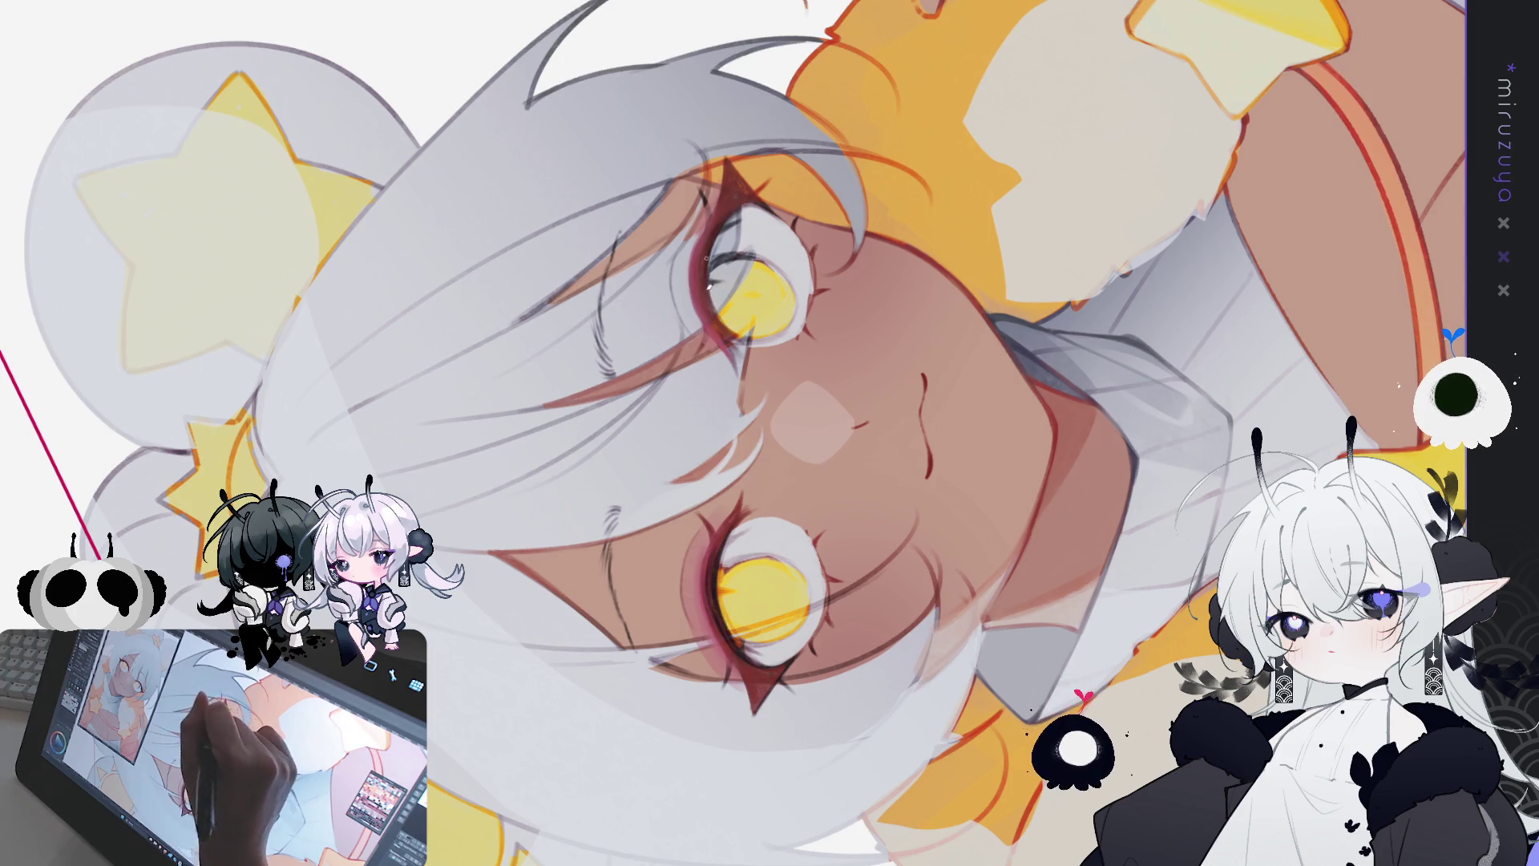
{"action": "left_click_drag", "start_coordinate": [705, 256], "coordinate": [736, 328]}
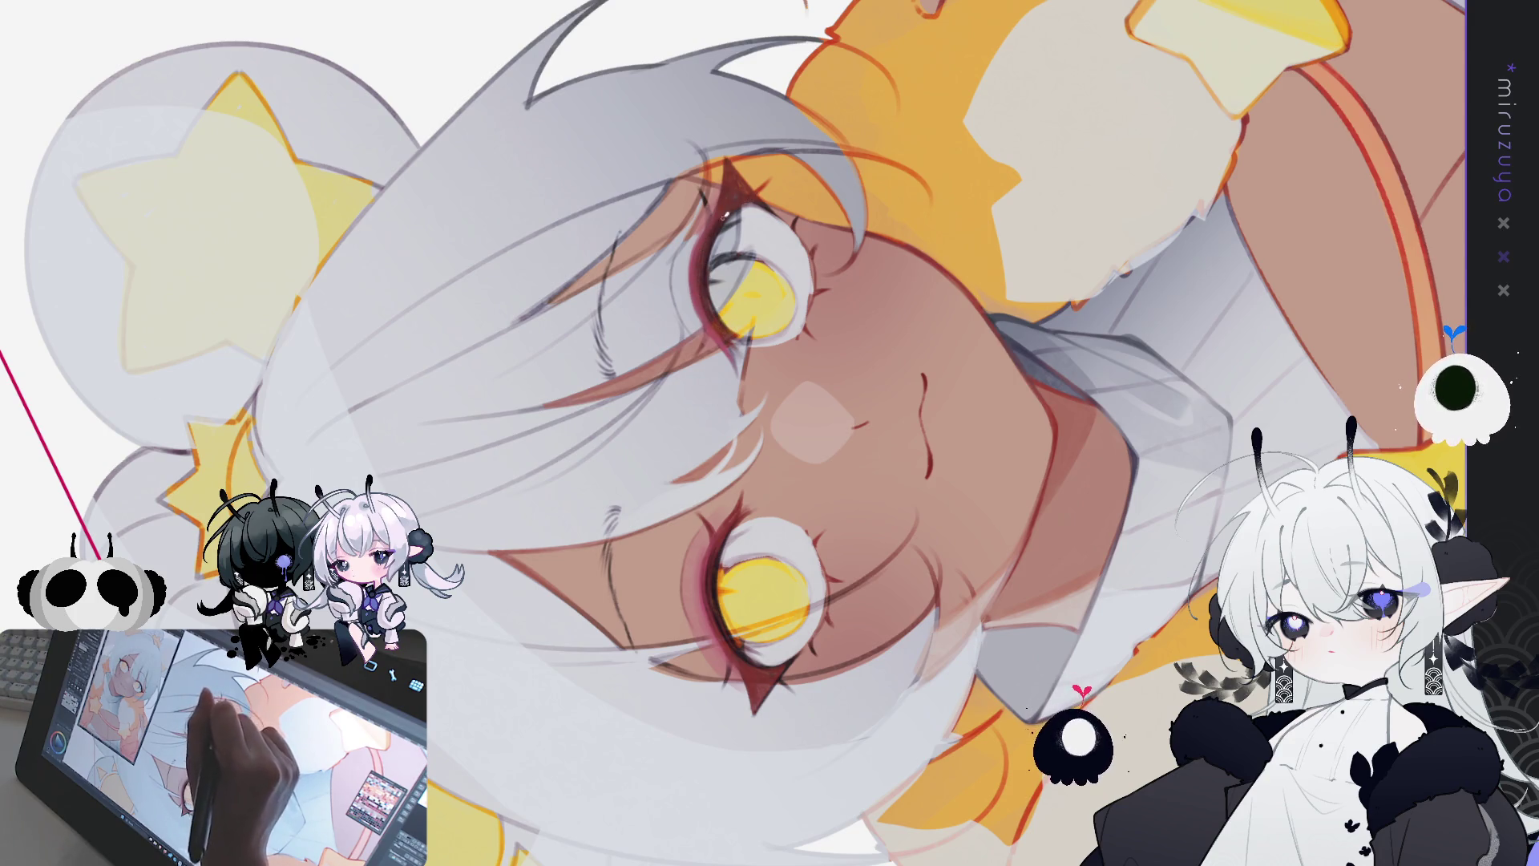
{"action": "key", "text": "ctrl+@"}
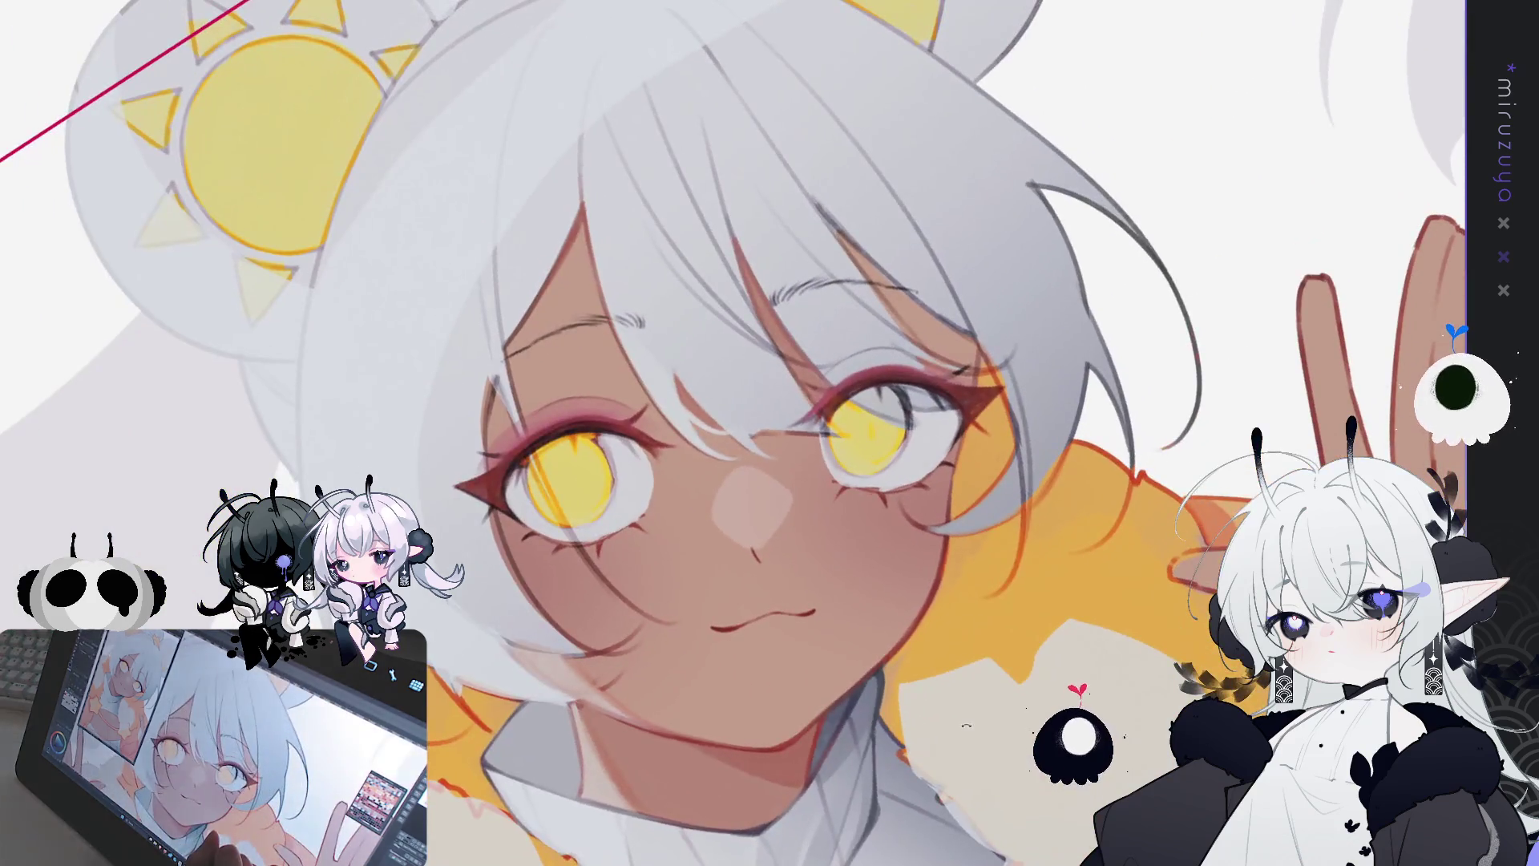
{"action": "left_click_drag", "start_coordinate": [895, 789], "coordinate": [1046, 621]}
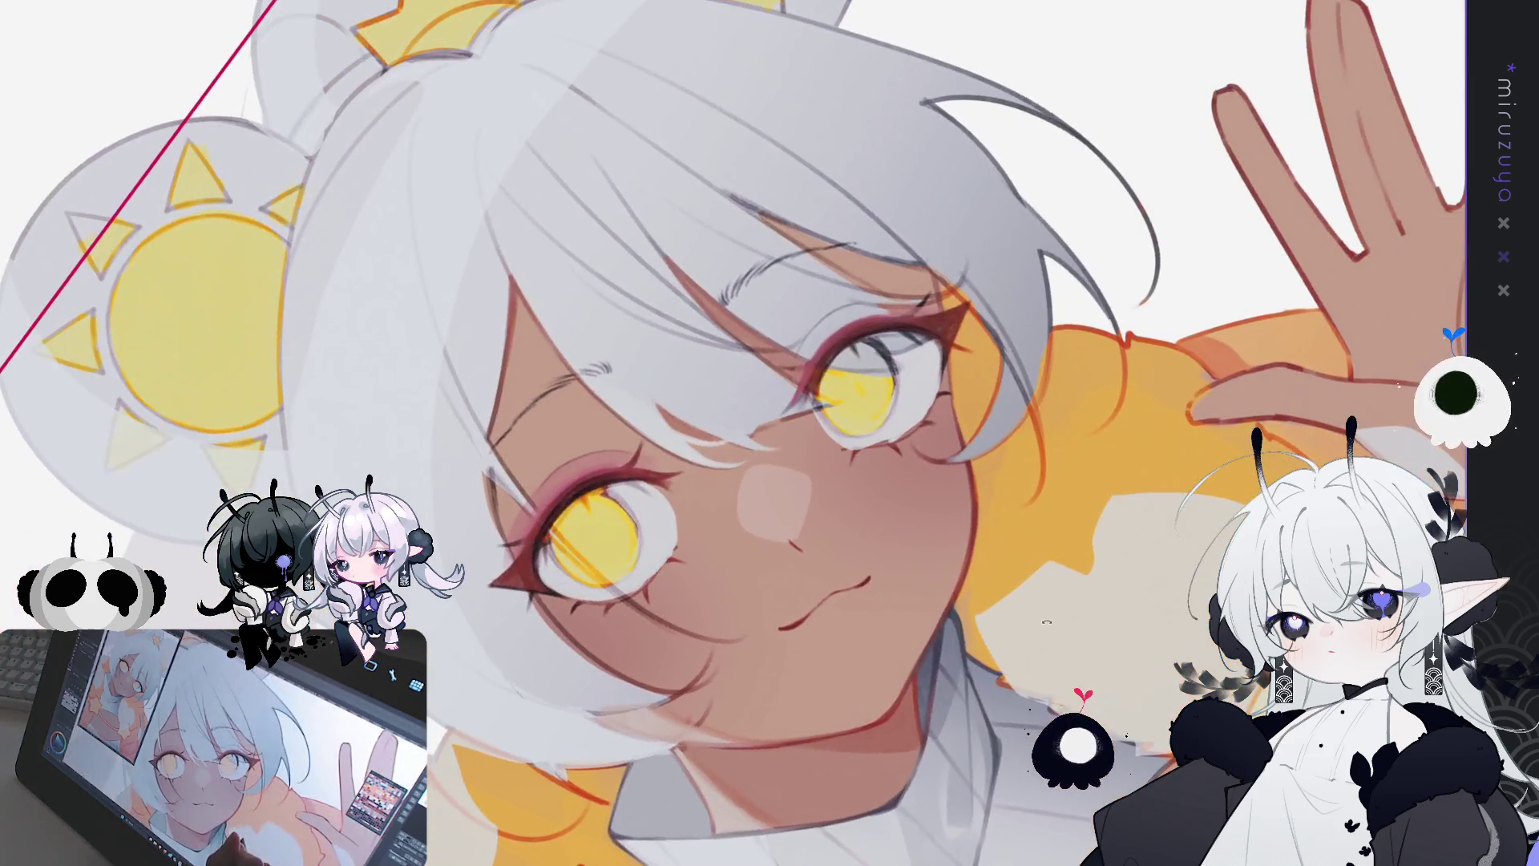
{"action": "key", "text": "minus"}
{"action": "key", "text": "minus"}
{"action": "key", "text": "minus"}
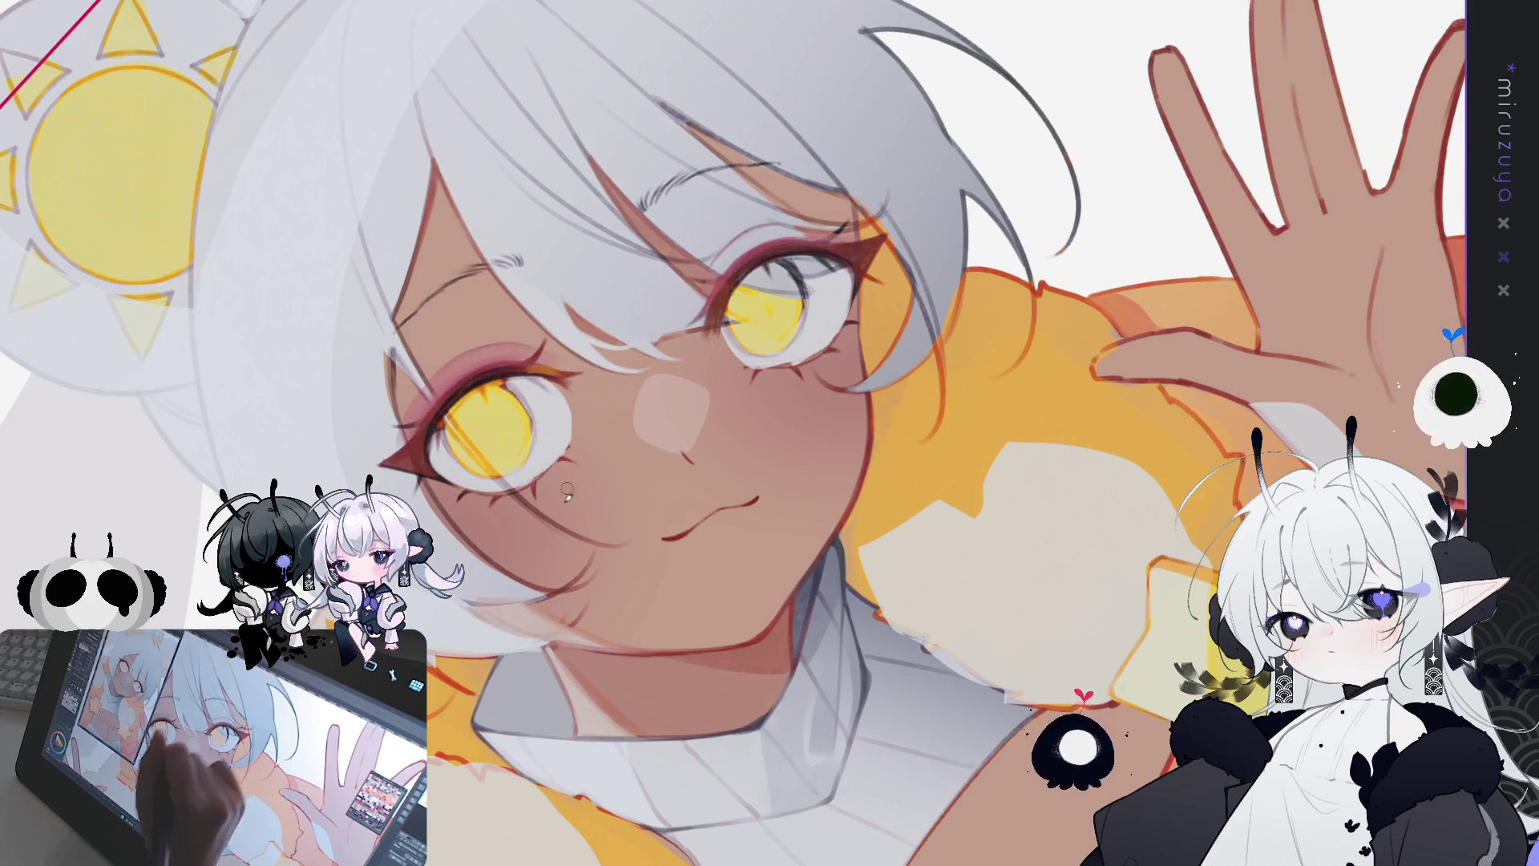
{"action": "left_click_drag", "start_coordinate": [575, 364], "coordinate": [624, 354]}
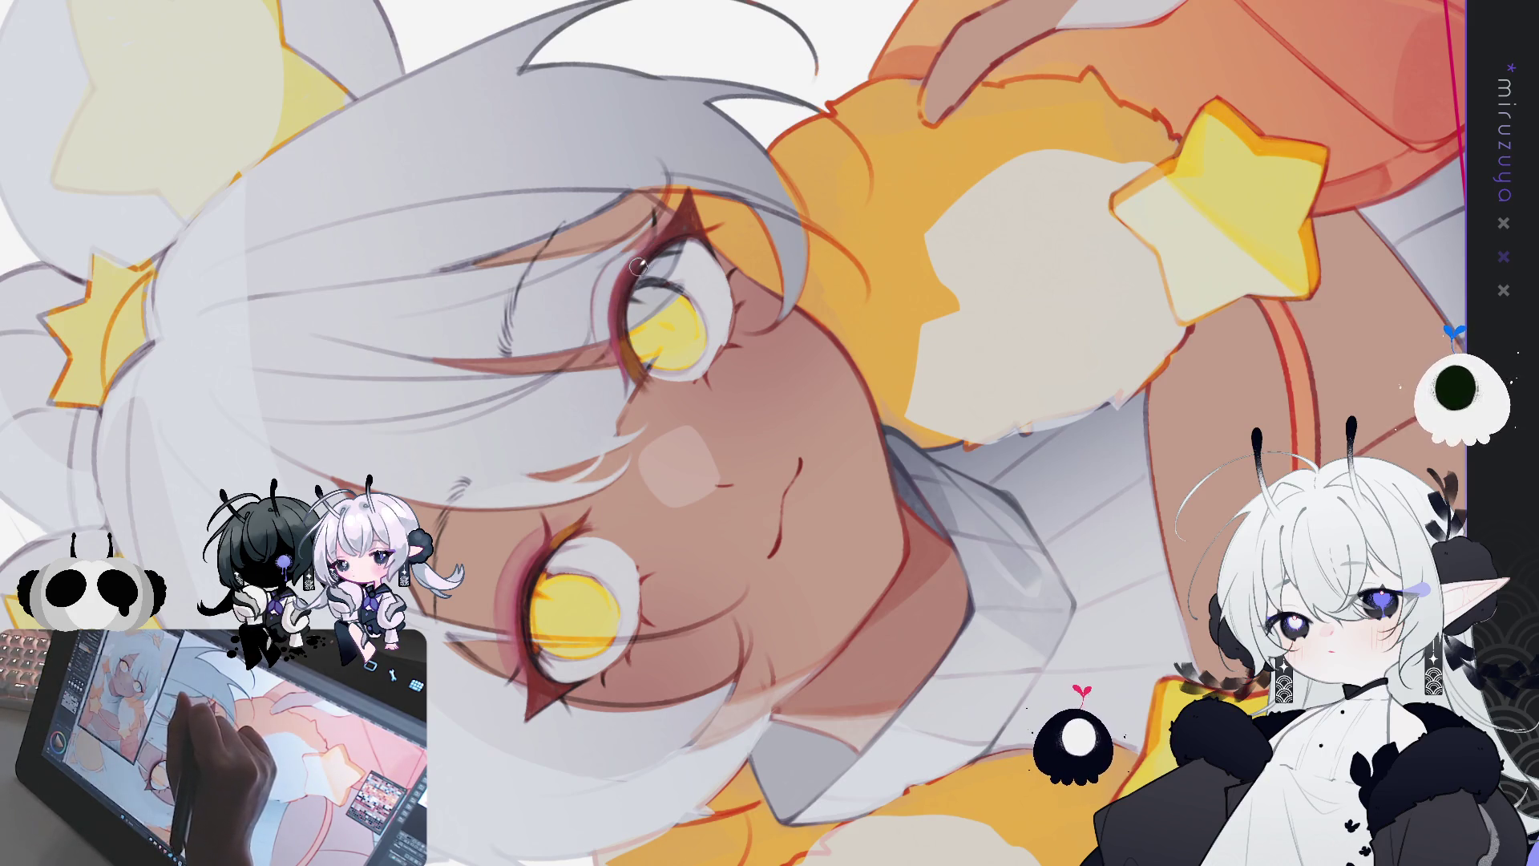
{"action": "left_click_drag", "start_coordinate": [624, 312], "coordinate": [830, 148]}
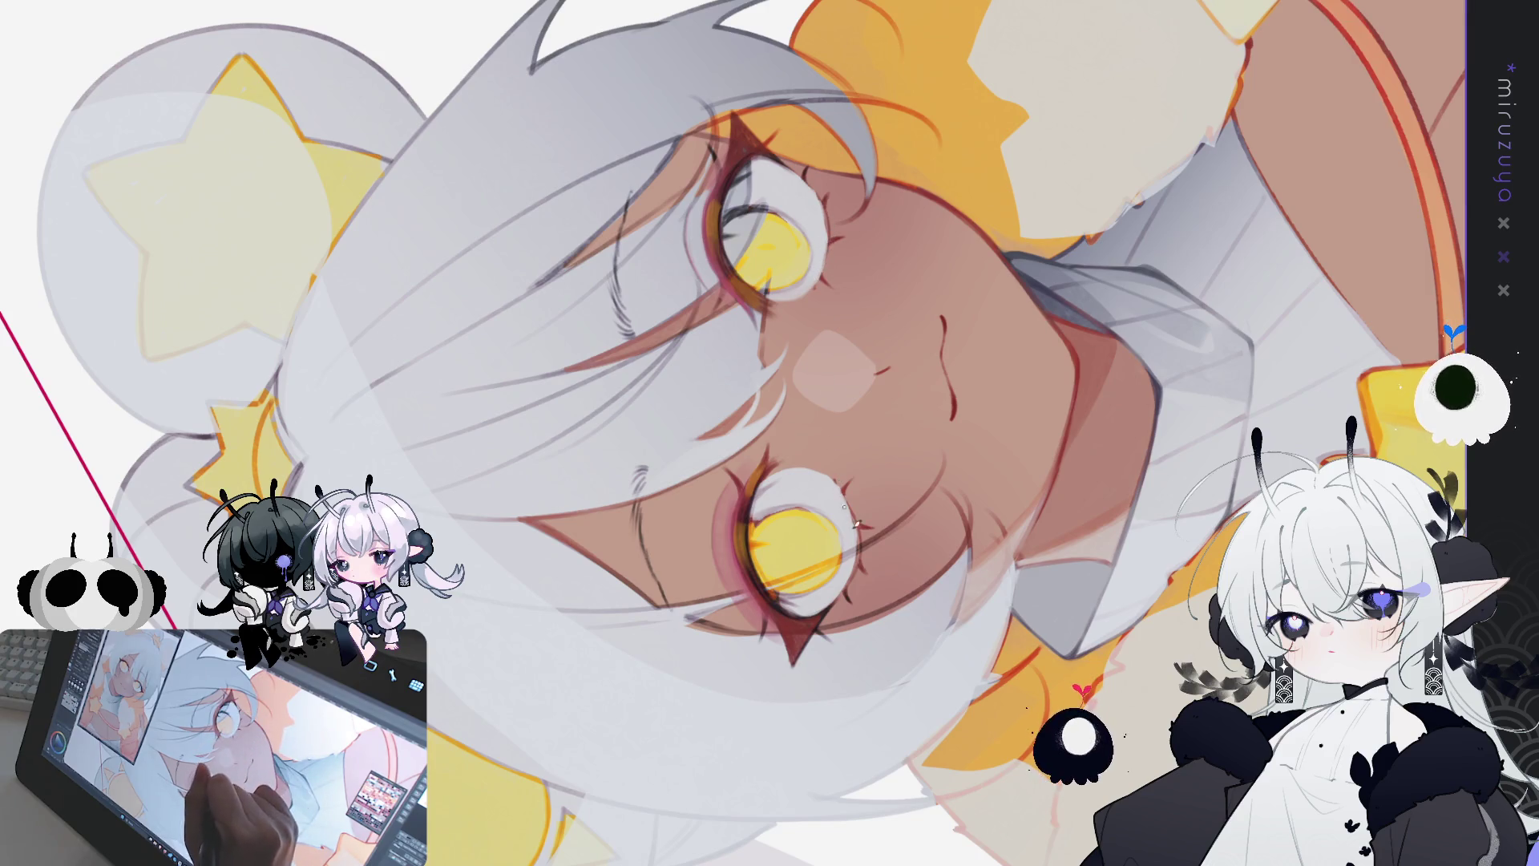
{"action": "mouse_move", "coordinate": [861, 524]}
{"action": "left_mouse_down"}
{"action": "mouse_move", "coordinate": [891, 698]}
{"action": "mouse_move", "coordinate": [1018, 437]}
{"action": "left_mouse_up"}
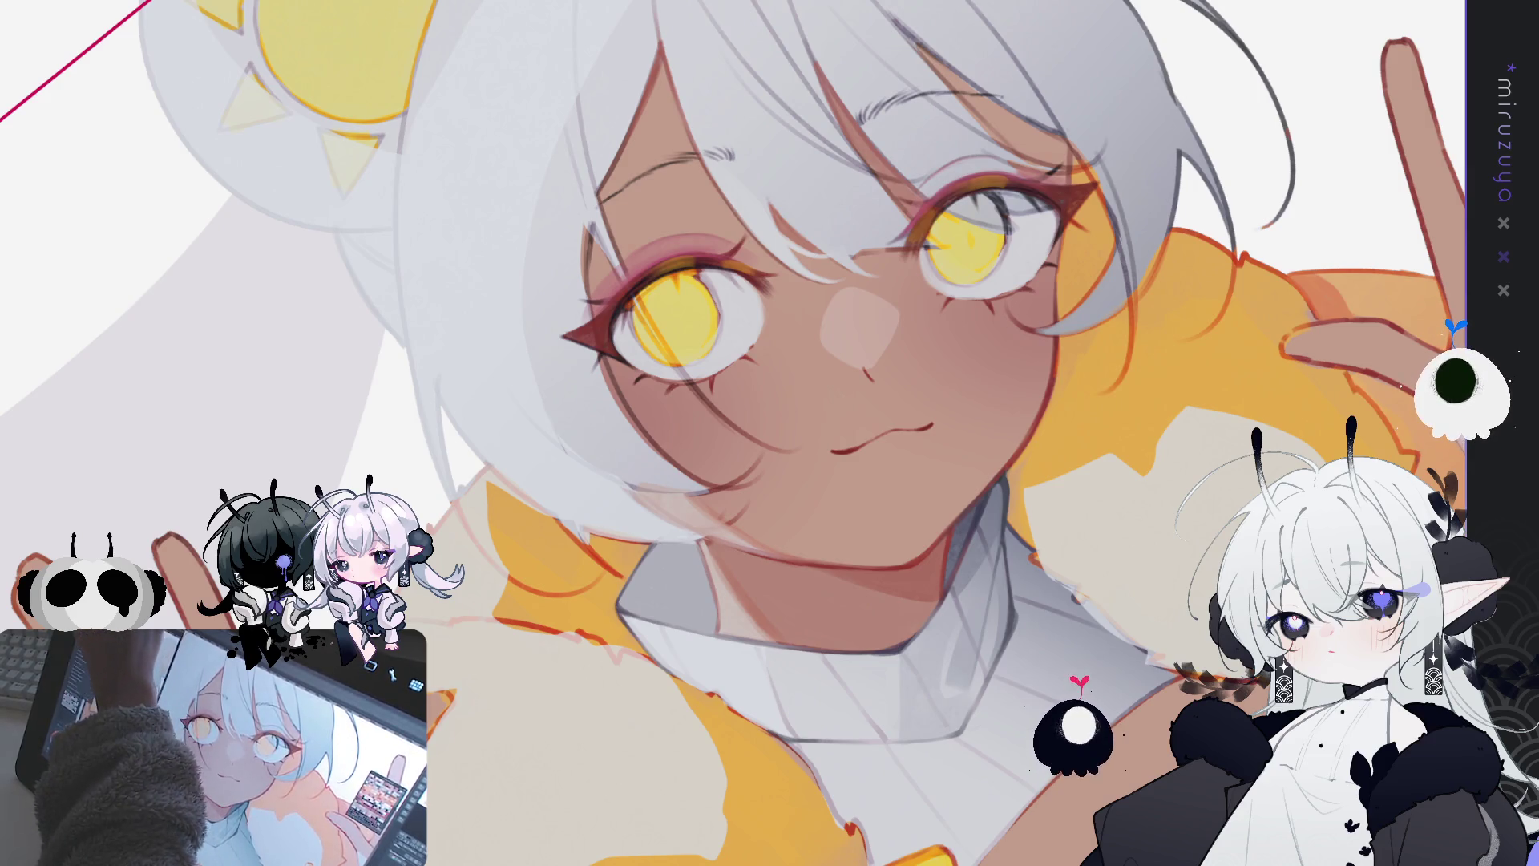
{"action": "key", "text": "alt+Tab"}
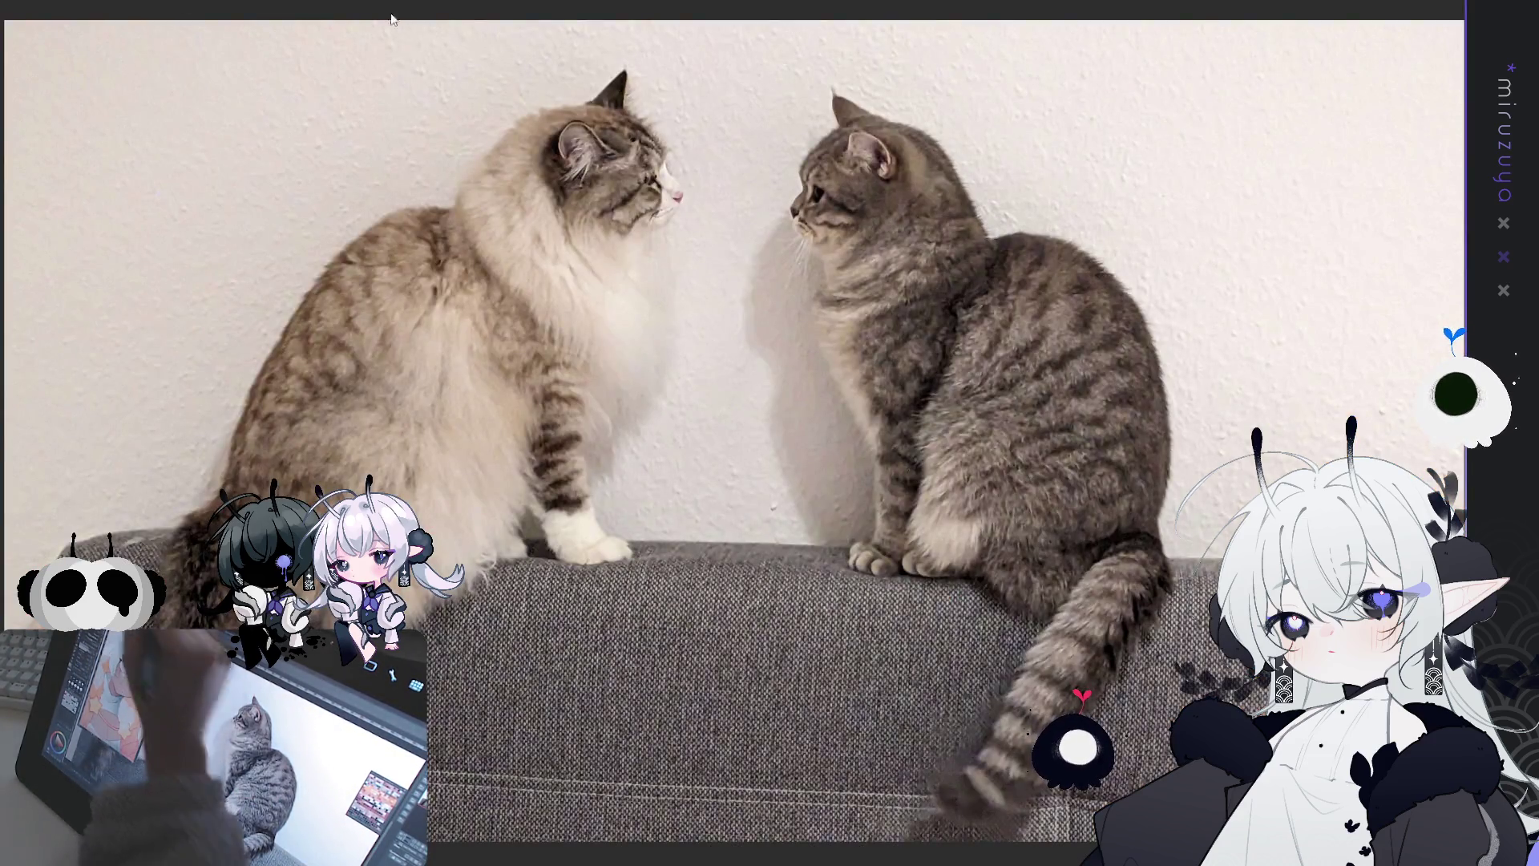
Step: Zoom out on the two-cat sofa photo, then draw a circle on the blank canvas
{"action": "scroll", "coordinate": [753, 273], "scroll_direction": "down", "scroll_amount": 2}
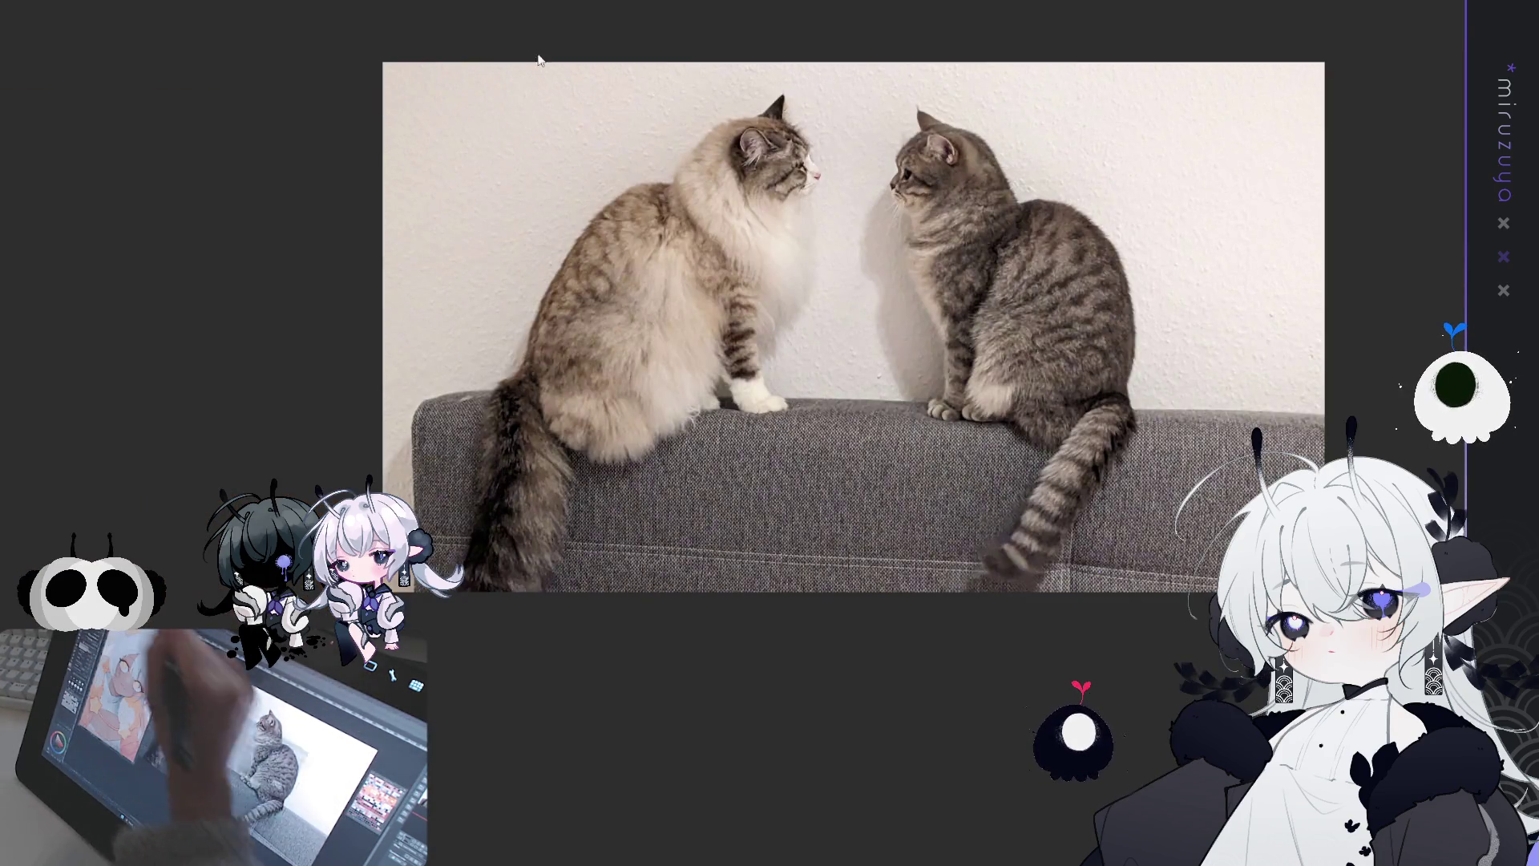
{"action": "key", "text": "alt+Tab"}
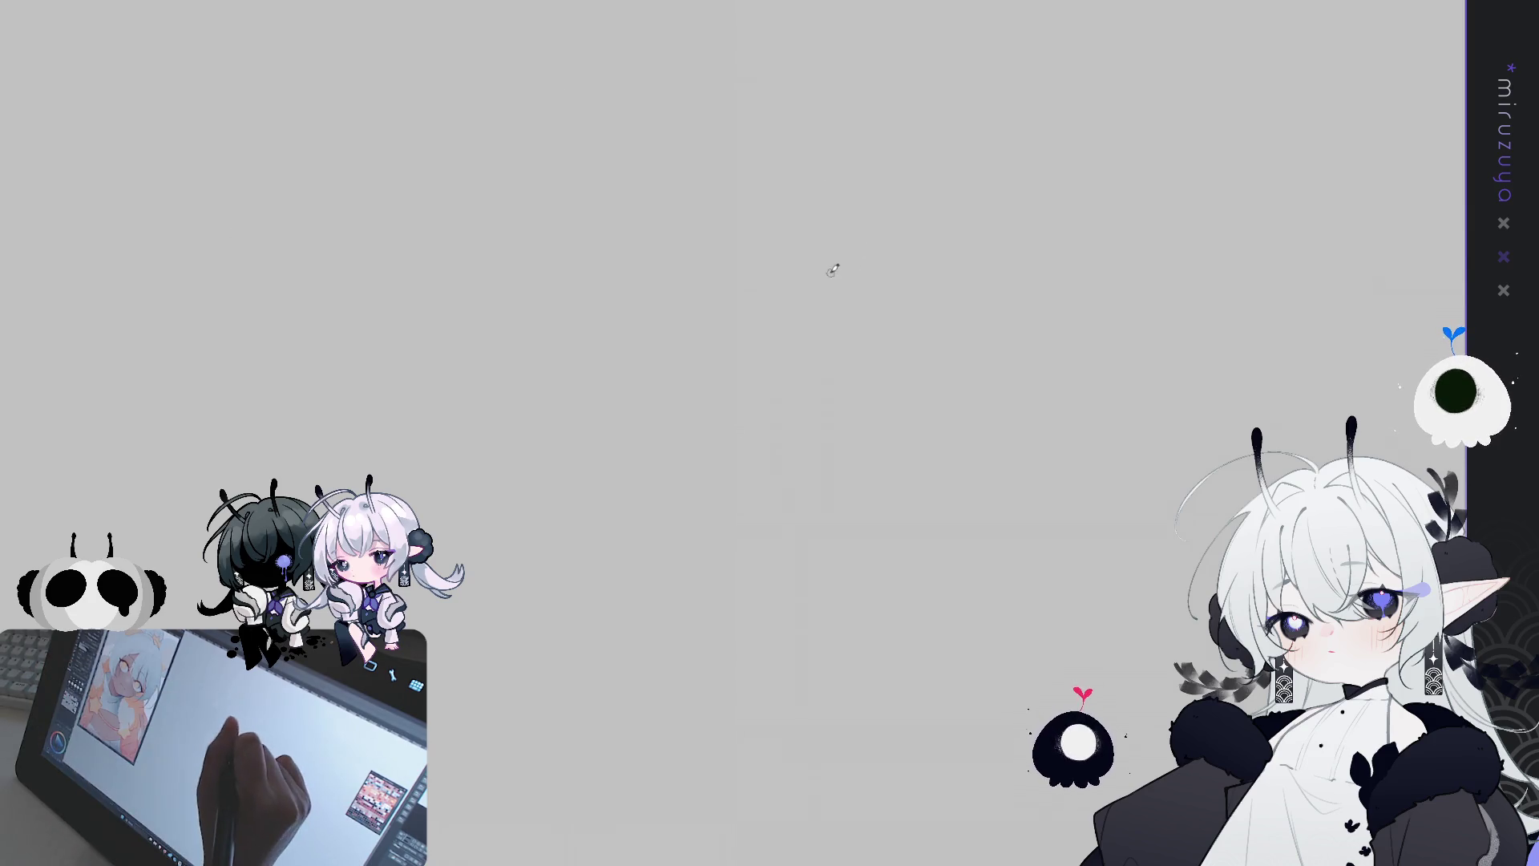
{"action": "mouse_move", "coordinate": [801, 248]}
{"action": "left_mouse_down"}
{"action": "mouse_move", "coordinate": [864, 286]}
{"action": "mouse_move", "coordinate": [802, 247]}
{"action": "mouse_move", "coordinate": [818, 312]}
{"action": "mouse_move", "coordinate": [828, 288]}
{"action": "left_mouse_up"}
Step: Add a triangle mouth to the circle face and a small 7 beside it
{"action": "mouse_move", "coordinate": [804, 276]}
{"action": "left_mouse_down"}
{"action": "mouse_move", "coordinate": [912, 245]}
{"action": "mouse_move", "coordinate": [866, 332]}
{"action": "left_mouse_up"}
{"action": "key", "text": "ctrl+z"}
{"action": "key", "text": "ctrl+z"}
{"action": "mouse_move", "coordinate": [827, 247]}
{"action": "left_mouse_down"}
{"action": "mouse_move", "coordinate": [878, 288]}
{"action": "mouse_move", "coordinate": [862, 332]}
{"action": "mouse_move", "coordinate": [886, 264]}
{"action": "mouse_move", "coordinate": [825, 255]}
{"action": "mouse_move", "coordinate": [862, 328]}
{"action": "left_mouse_up"}
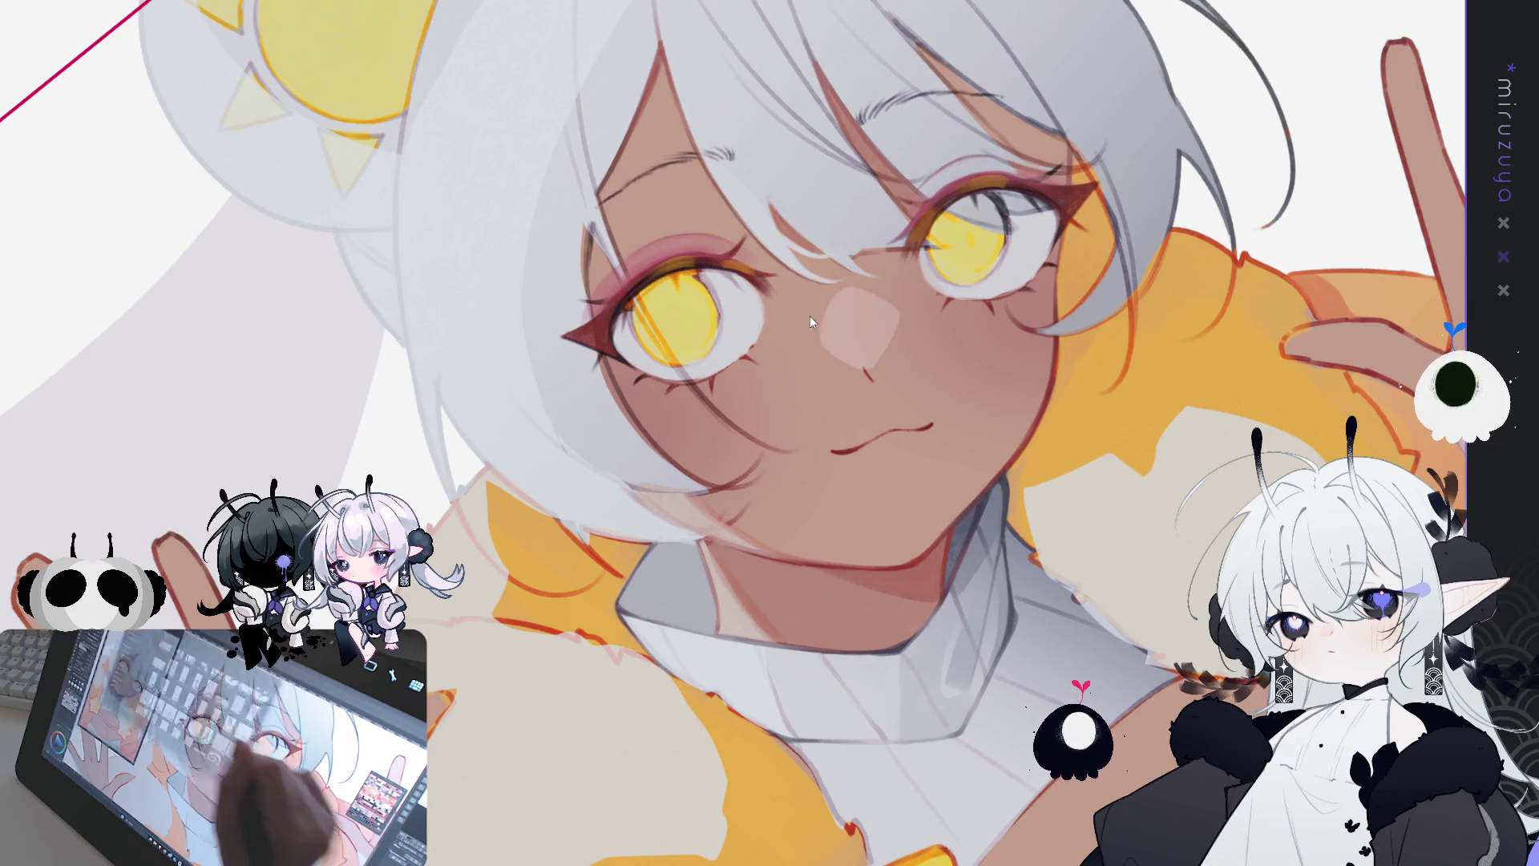
Step: Switch to the sticker-sheet document and zoom in on the second row of bird drawings
{"action": "key", "text": "ctrl+Tab"}
{"action": "scroll", "coordinate": [886, 395], "scroll_direction": "up", "scroll_amount": 5}
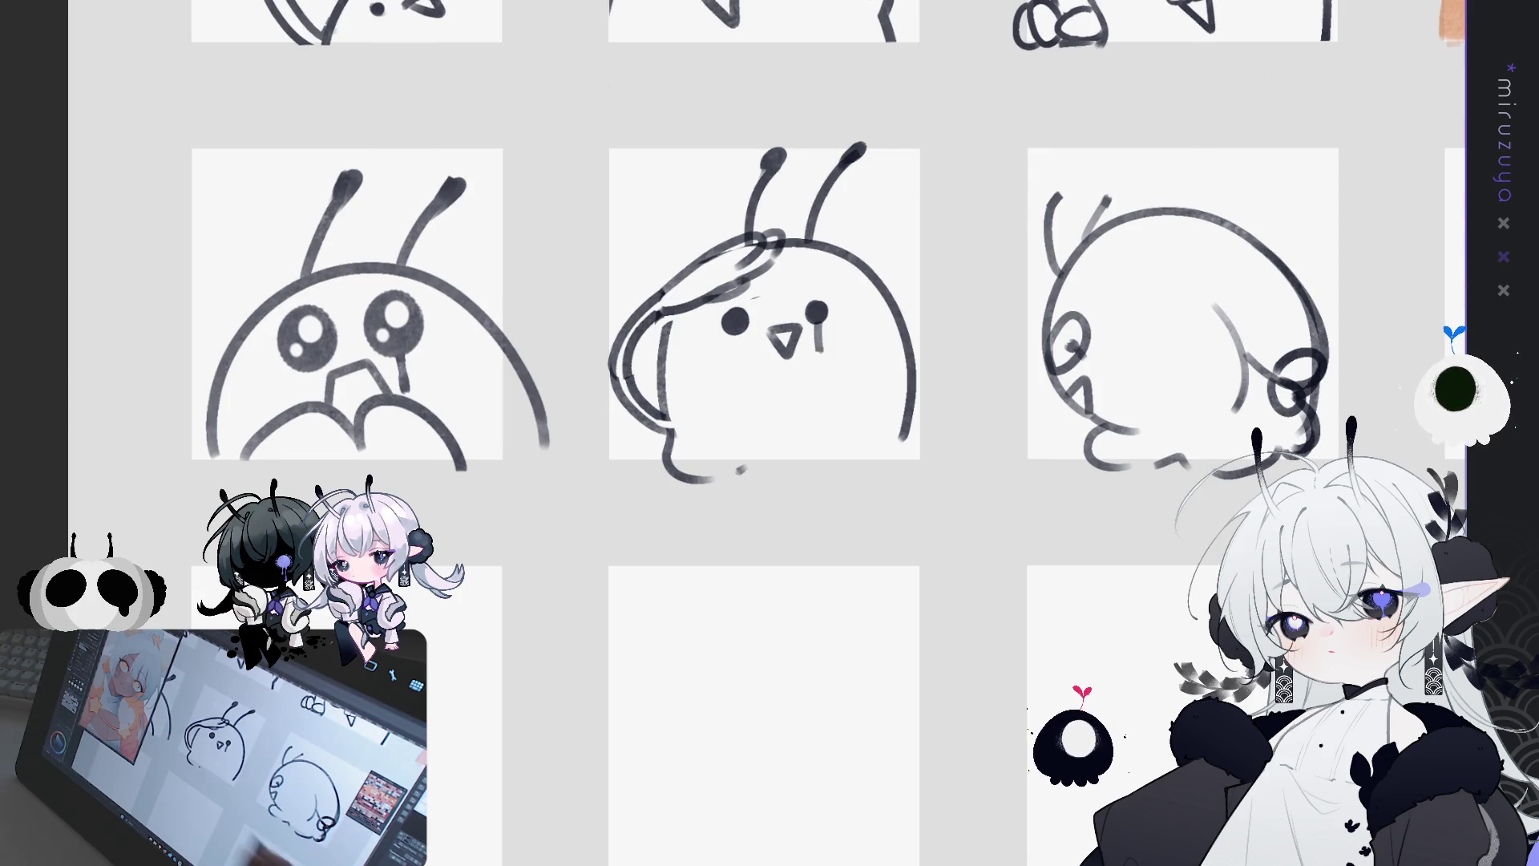
Step: Erase and redraw the middle bird's left head outline
{"action": "mouse_move", "coordinate": [624, 409]}
{"action": "left_mouse_down"}
{"action": "mouse_move", "coordinate": [631, 373]}
{"action": "mouse_move", "coordinate": [633, 436]}
{"action": "mouse_move", "coordinate": [653, 400]}
{"action": "mouse_move", "coordinate": [661, 417]}
{"action": "mouse_move", "coordinate": [655, 383]}
{"action": "mouse_move", "coordinate": [669, 398]}
{"action": "left_mouse_up"}
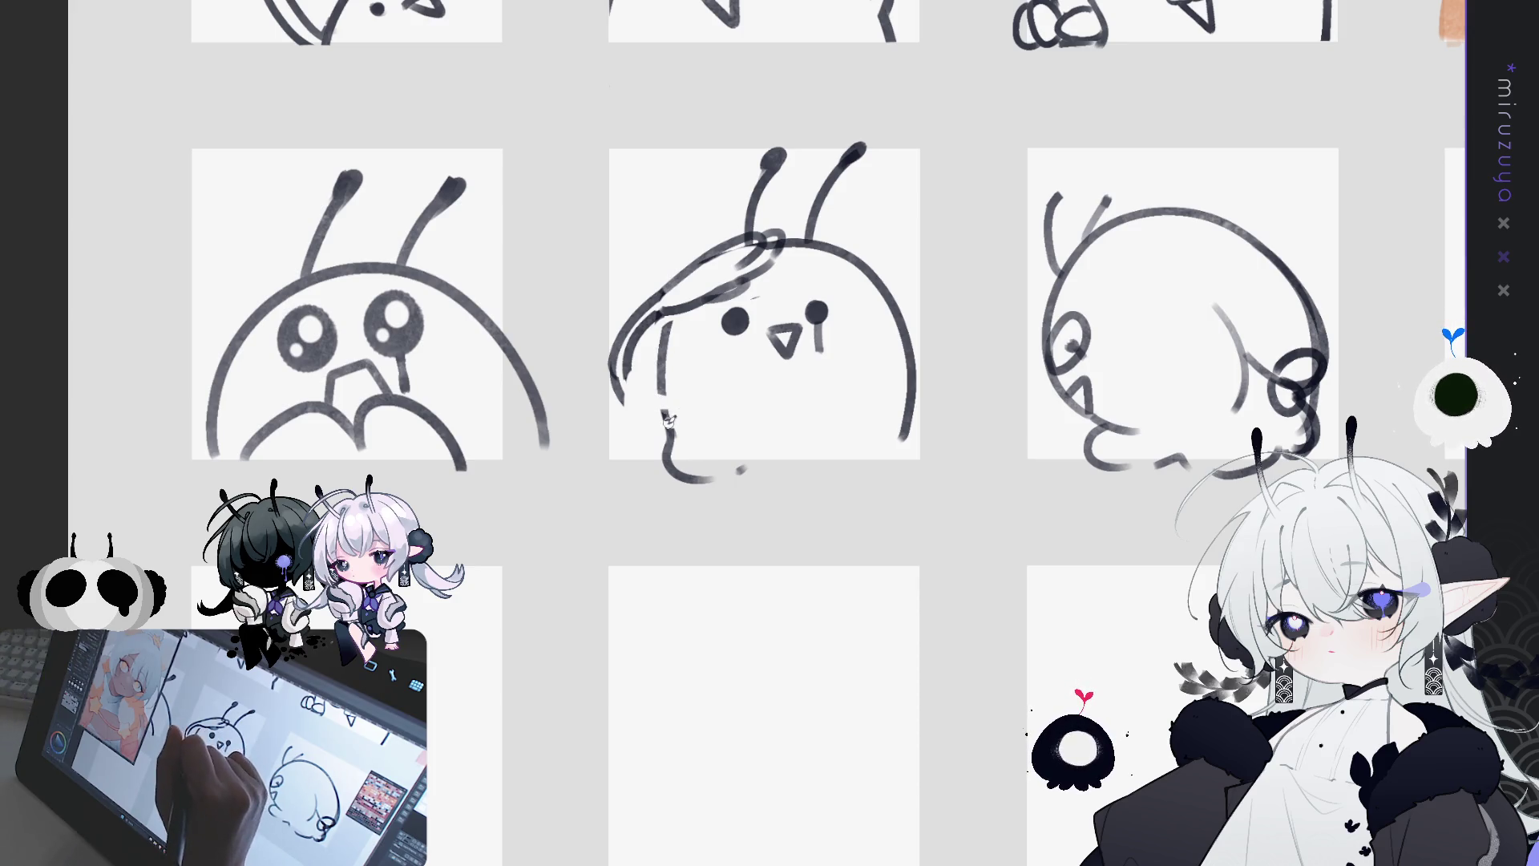
{"action": "left_click_drag", "start_coordinate": [656, 389], "coordinate": [621, 363]}
{"action": "mouse_move", "coordinate": [674, 413]}
{"action": "left_mouse_down"}
{"action": "mouse_move", "coordinate": [659, 391]}
{"action": "mouse_move", "coordinate": [672, 312]}
{"action": "left_mouse_up"}
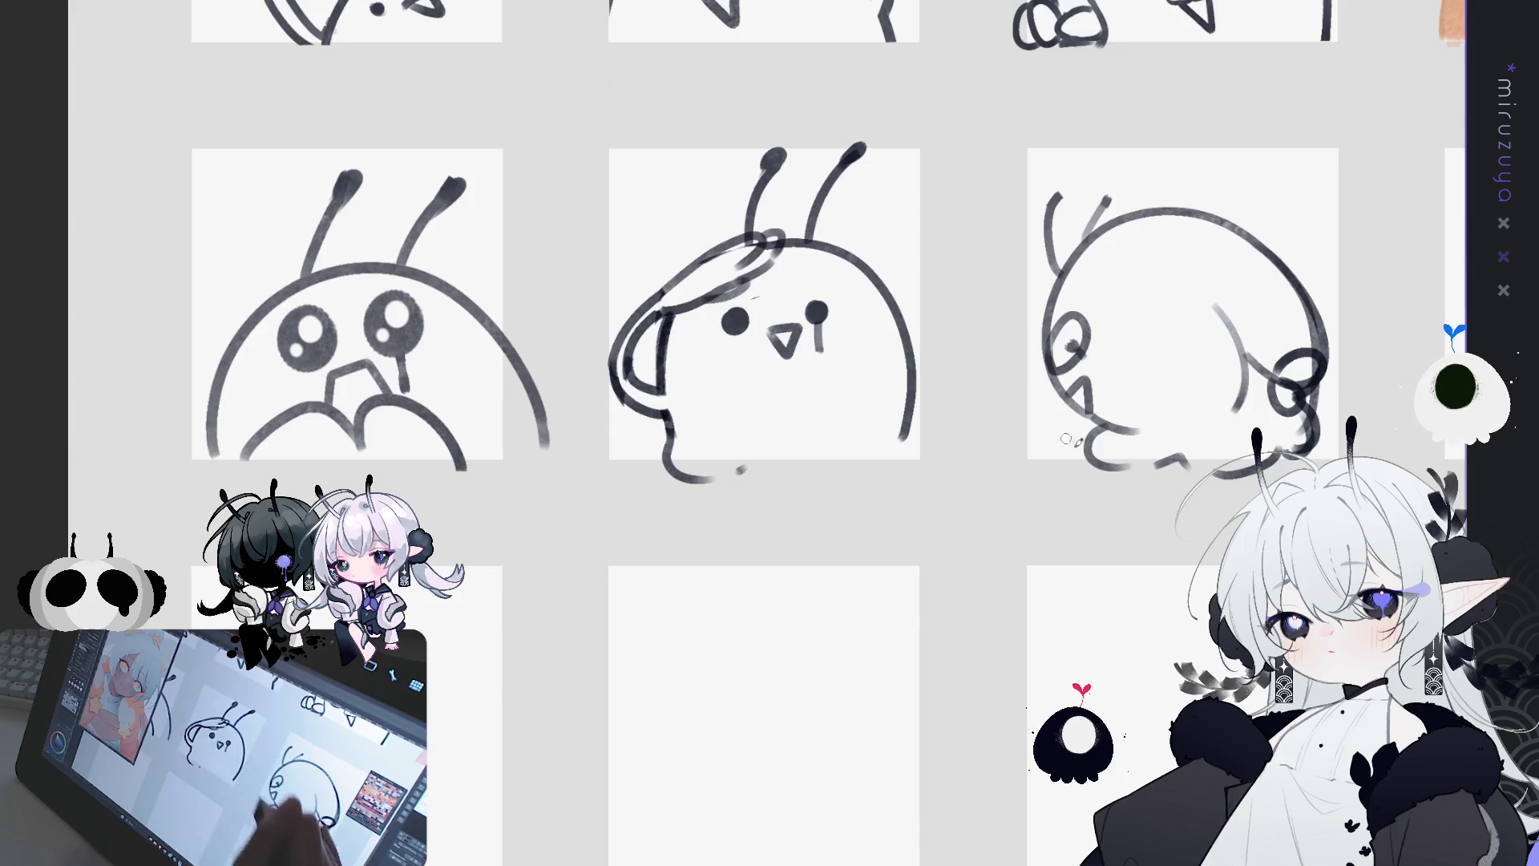
{"action": "left_click_drag", "start_coordinate": [888, 447], "coordinate": [899, 415]}
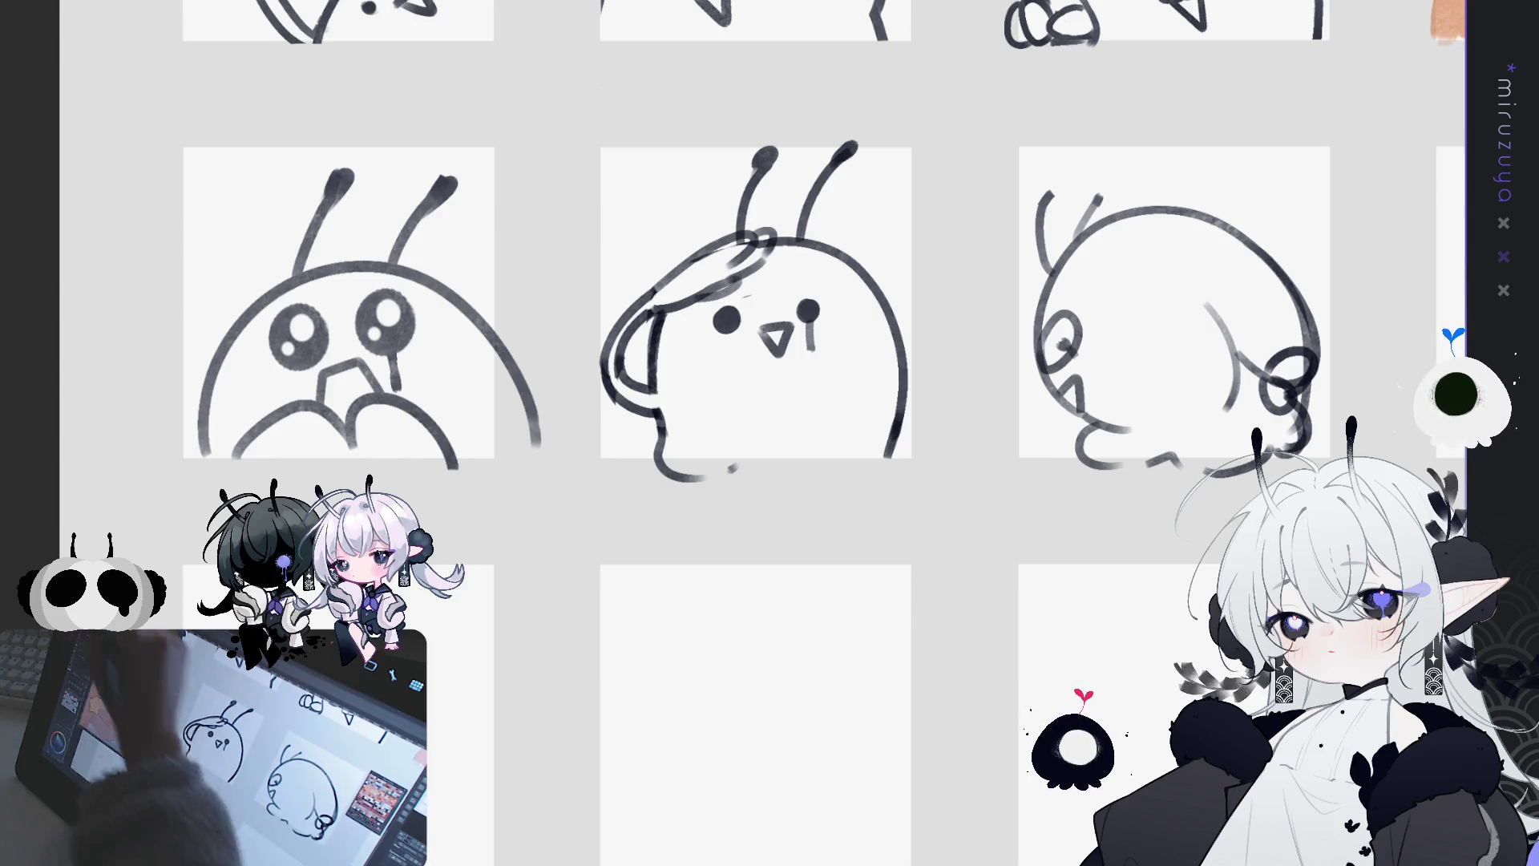
Step: Lasso the top-left head outline and rotate it into place with Free Transform
{"action": "mouse_move", "coordinate": [681, 313]}
{"action": "left_mouse_down"}
{"action": "mouse_move", "coordinate": [642, 257]}
{"action": "mouse_move", "coordinate": [736, 225]}
{"action": "left_mouse_up"}
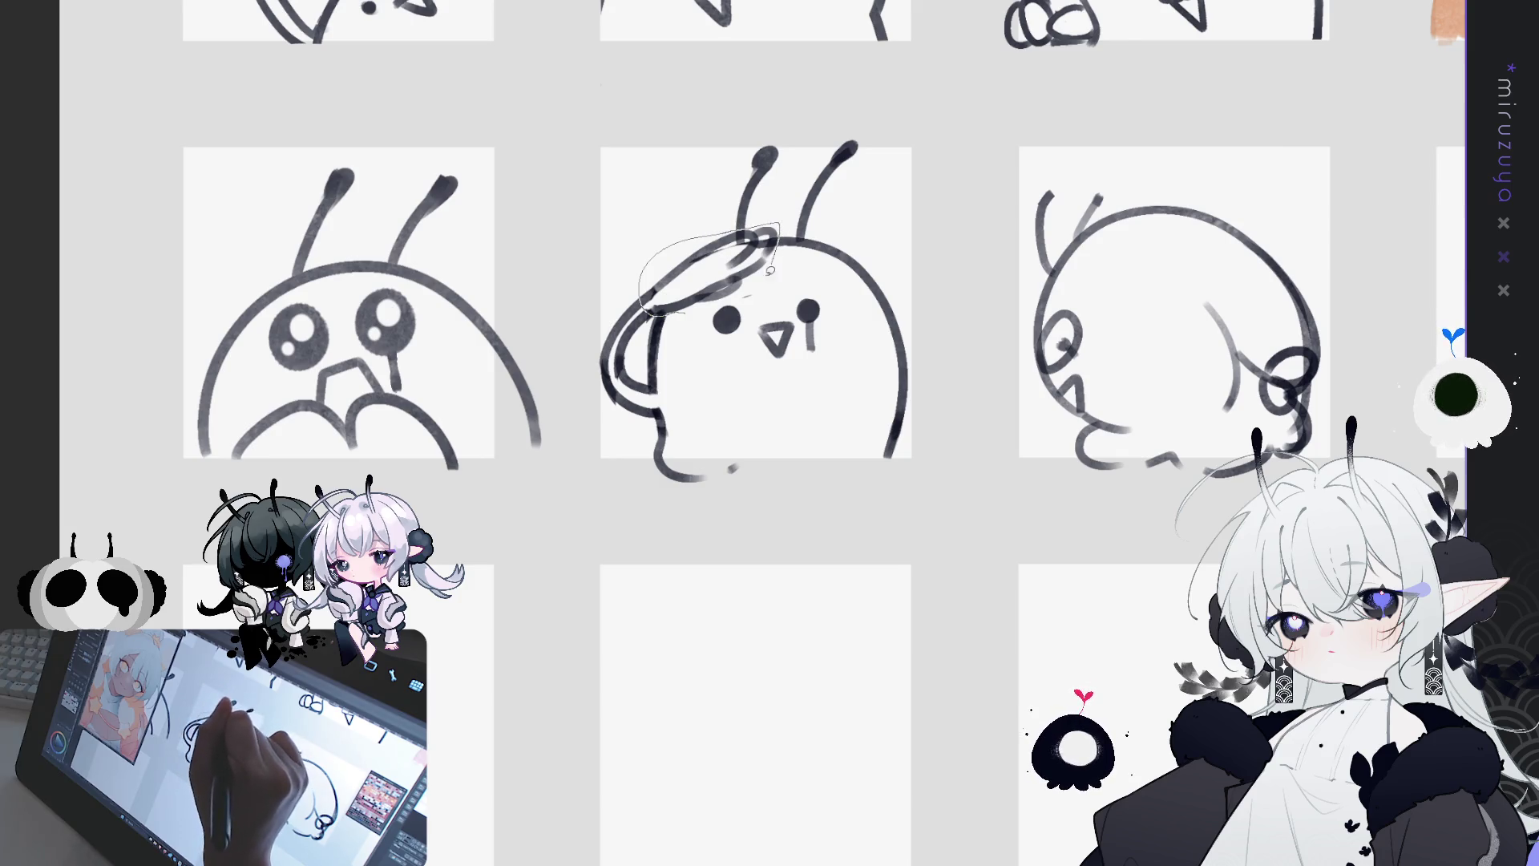
{"action": "left_click_drag", "start_coordinate": [746, 287], "coordinate": [742, 292]}
{"action": "key", "text": "ctrl+t"}
{"action": "mouse_move", "coordinate": [906, 152]}
{"action": "left_mouse_down"}
{"action": "mouse_move", "coordinate": [920, 221]}
{"action": "mouse_move", "coordinate": [890, 155]}
{"action": "mouse_move", "coordinate": [726, 267]}
{"action": "left_mouse_up"}
{"action": "left_click", "coordinate": [681, 354]}
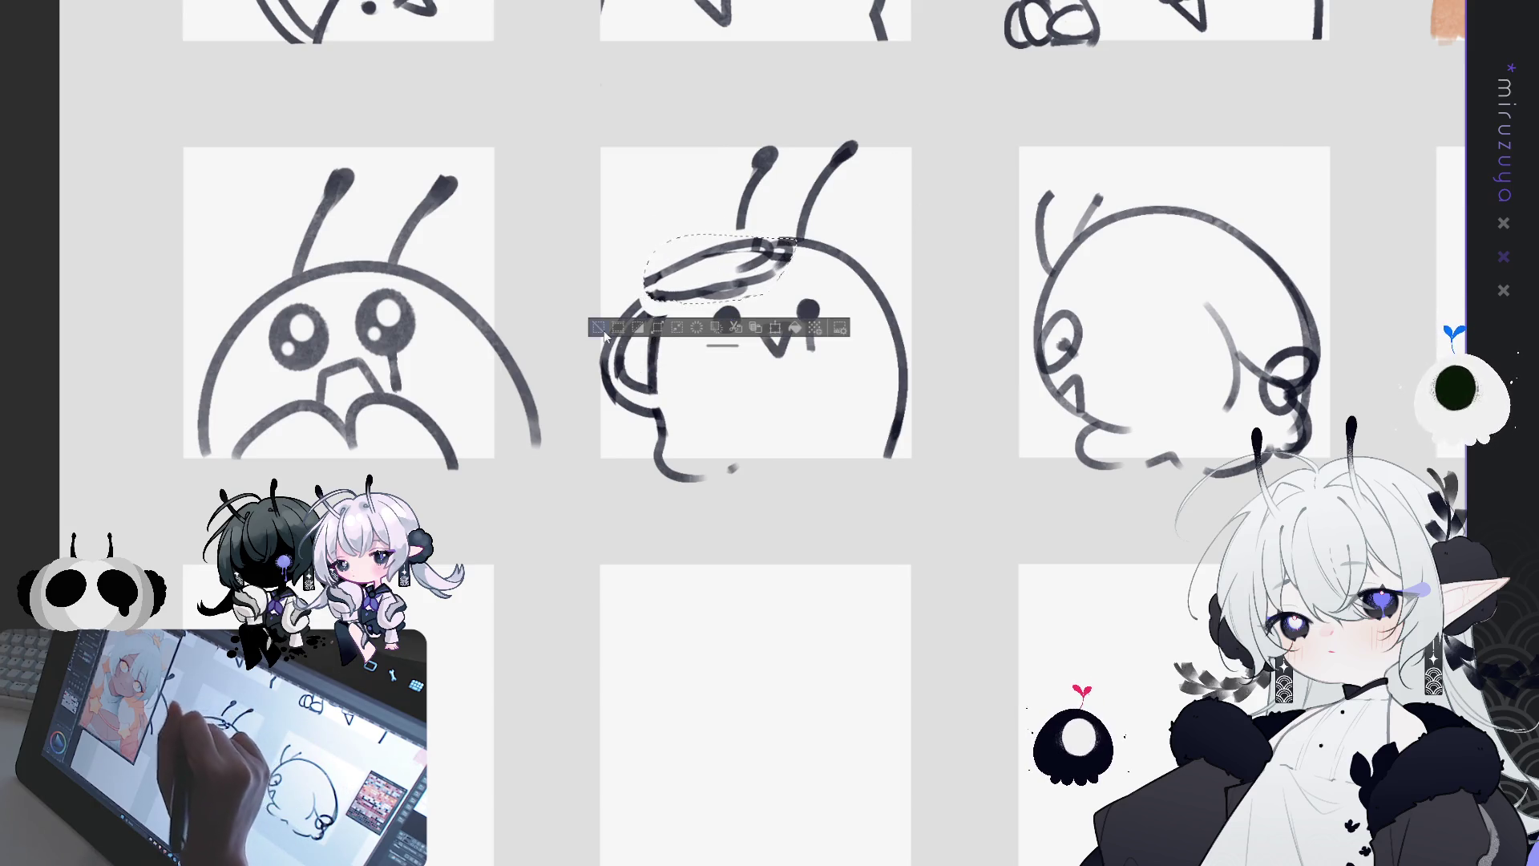
Step: Erase the extra curves and redraw the upper-left head outline further left
{"action": "mouse_move", "coordinate": [650, 319]}
{"action": "left_mouse_down"}
{"action": "mouse_move", "coordinate": [621, 357]}
{"action": "mouse_move", "coordinate": [641, 309]}
{"action": "mouse_move", "coordinate": [614, 329]}
{"action": "mouse_move", "coordinate": [618, 355]}
{"action": "left_mouse_up"}
{"action": "left_click_drag", "start_coordinate": [651, 281], "coordinate": [616, 365]}
{"action": "key", "text": "ctrl+z"}
{"action": "mouse_move", "coordinate": [651, 282]}
{"action": "left_mouse_down"}
{"action": "mouse_move", "coordinate": [598, 360]}
{"action": "mouse_move", "coordinate": [625, 401]}
{"action": "left_mouse_up"}
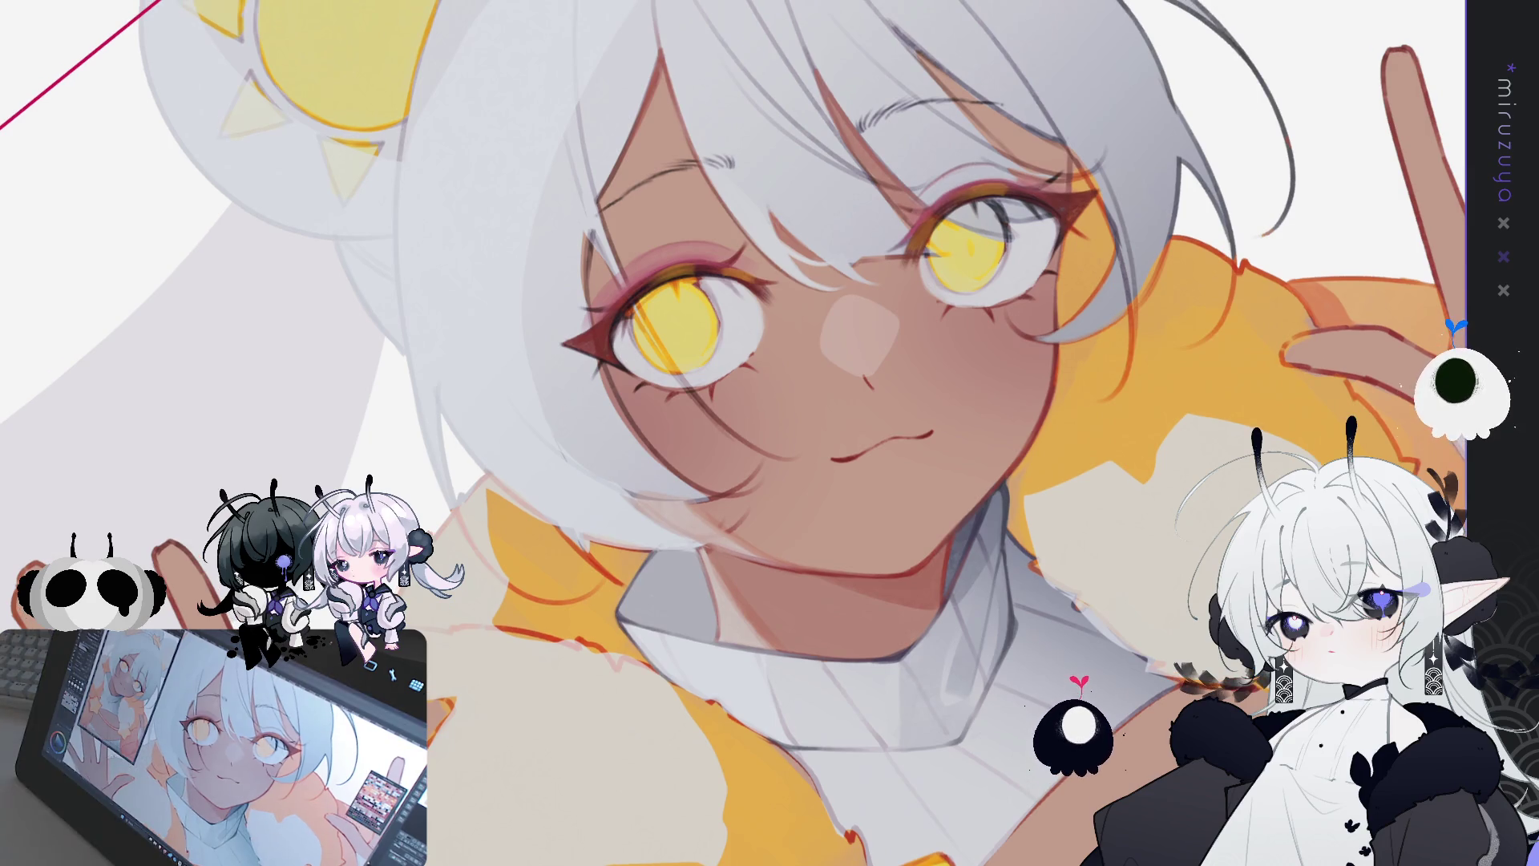
Step: Rotate and zoom the canvas view for a close-up of the girl's eyes
{"action": "mouse_move", "coordinate": [969, 623]}
{"action": "left_mouse_down"}
{"action": "mouse_move", "coordinate": [527, 684]}
{"action": "mouse_move", "coordinate": [596, 389]}
{"action": "left_mouse_up"}
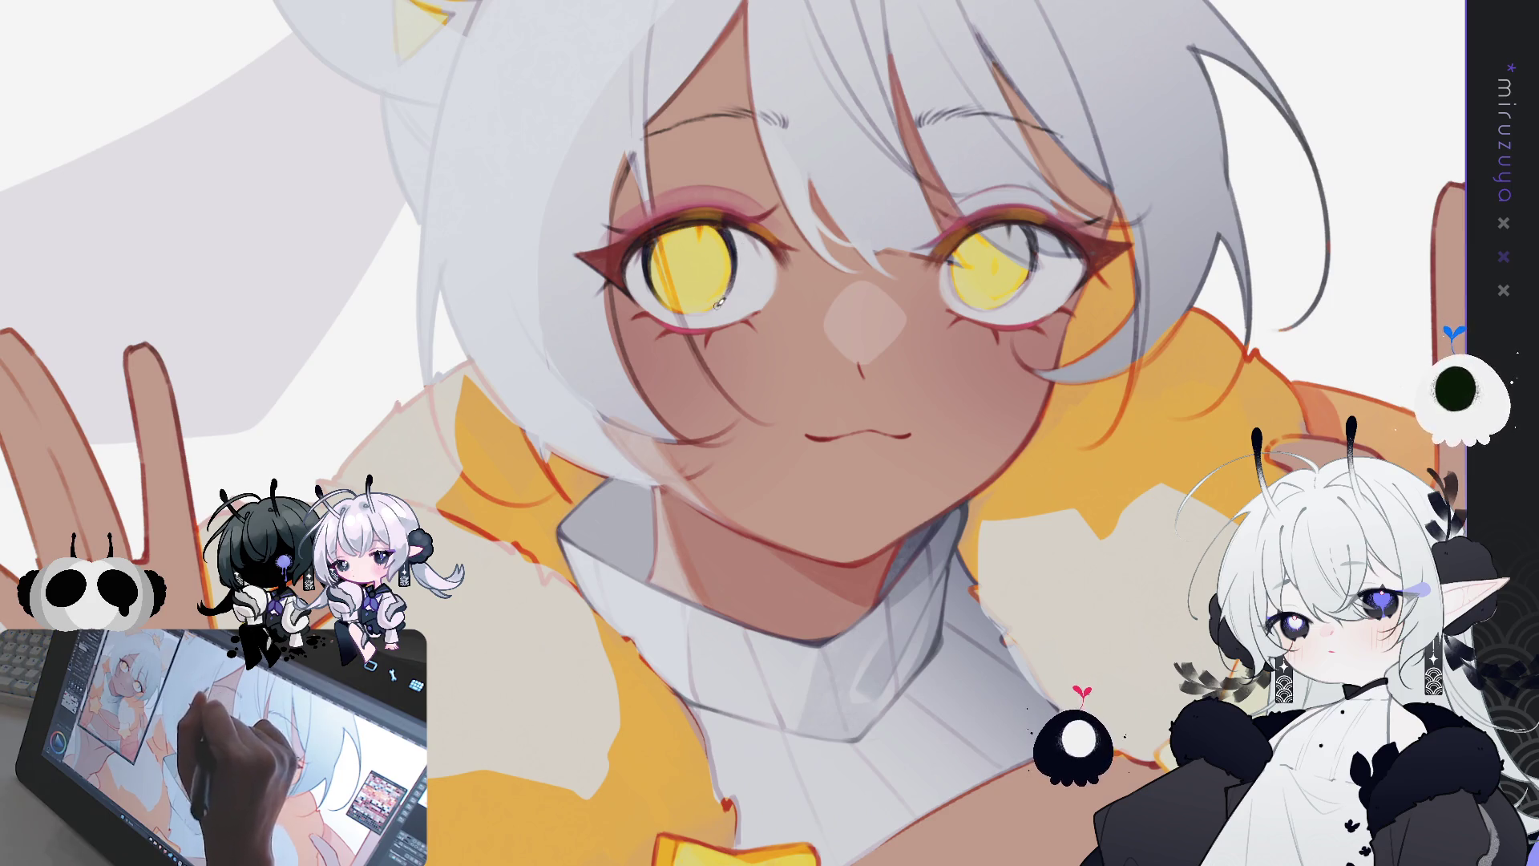
{"action": "key", "text": "h"}
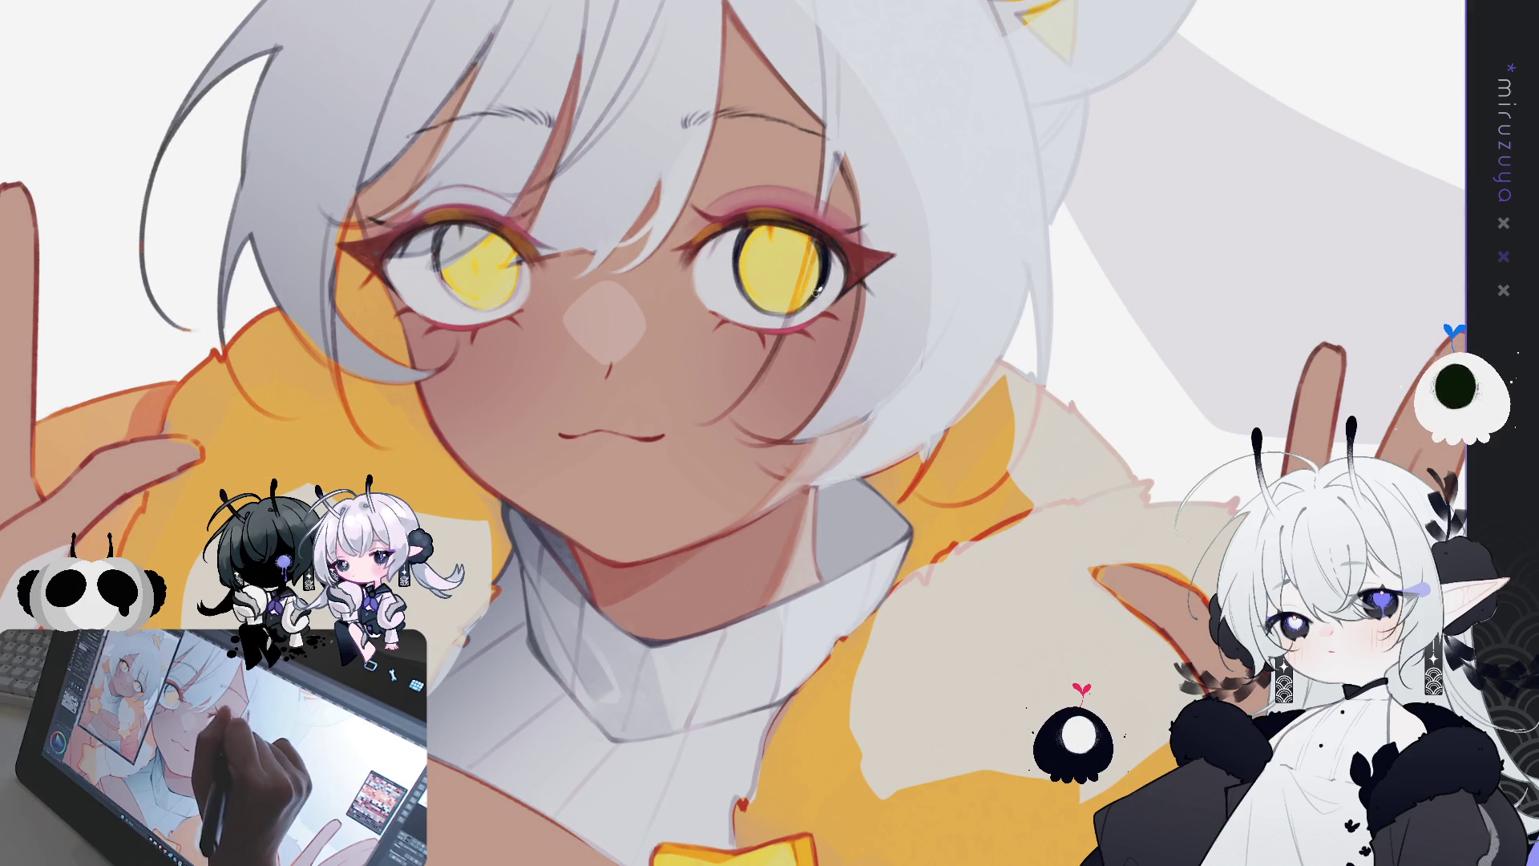
{"action": "key", "text": "h"}
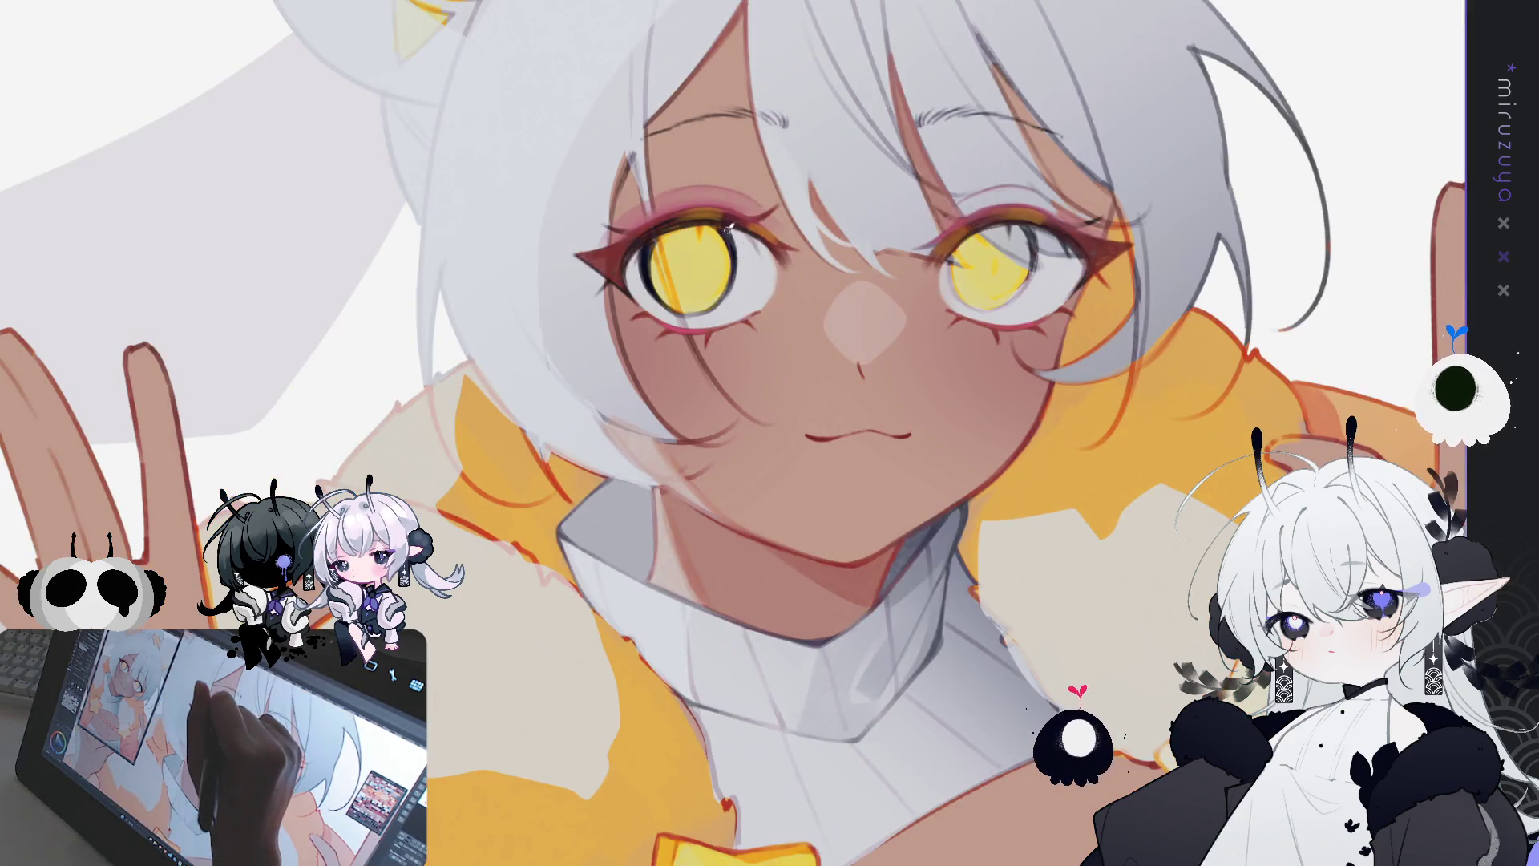
{"action": "mouse_move", "coordinate": [711, 305]}
{"action": "left_mouse_down"}
{"action": "mouse_move", "coordinate": [725, 244]}
{"action": "mouse_move", "coordinate": [882, 481]}
{"action": "mouse_move", "coordinate": [920, 569]}
{"action": "mouse_move", "coordinate": [1060, 571]}
{"action": "mouse_move", "coordinate": [1046, 423]}
{"action": "left_mouse_up"}
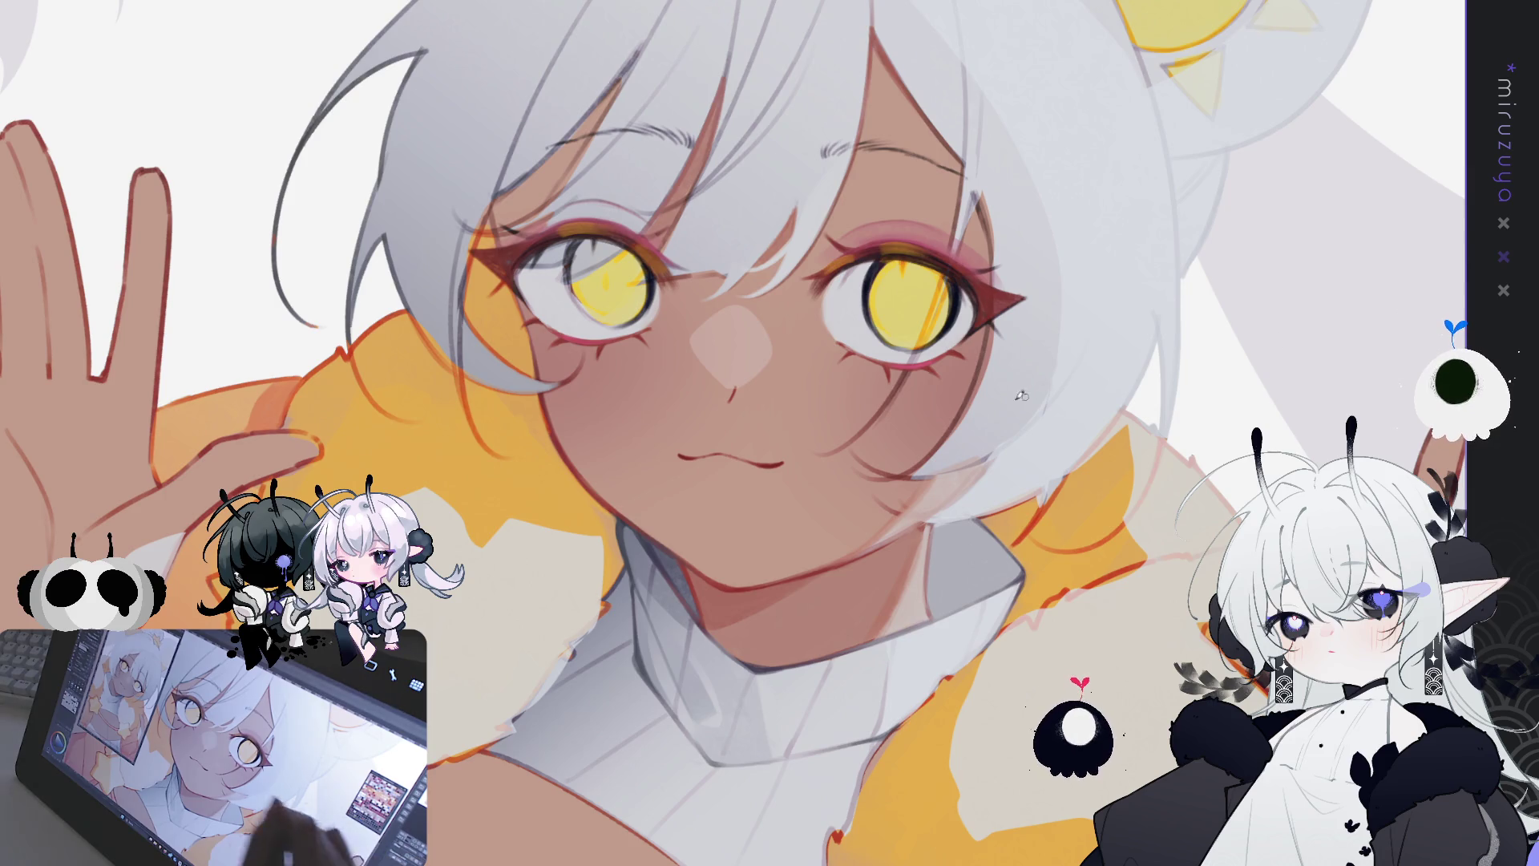
{"action": "left_click_drag", "start_coordinate": [876, 271], "coordinate": [743, 227]}
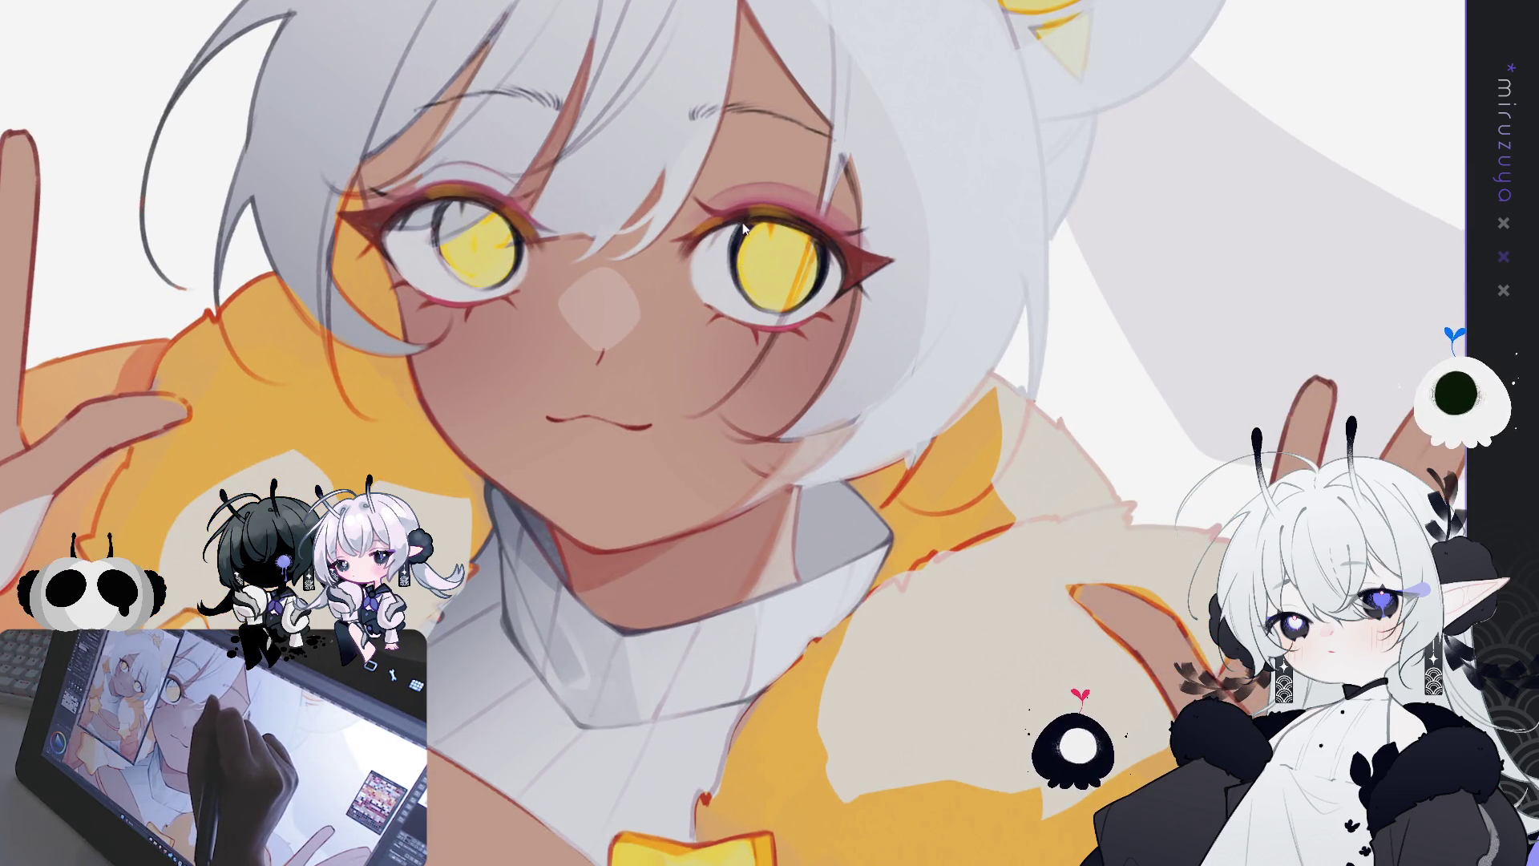
{"action": "left_click_drag", "start_coordinate": [744, 221], "coordinate": [744, 285]}
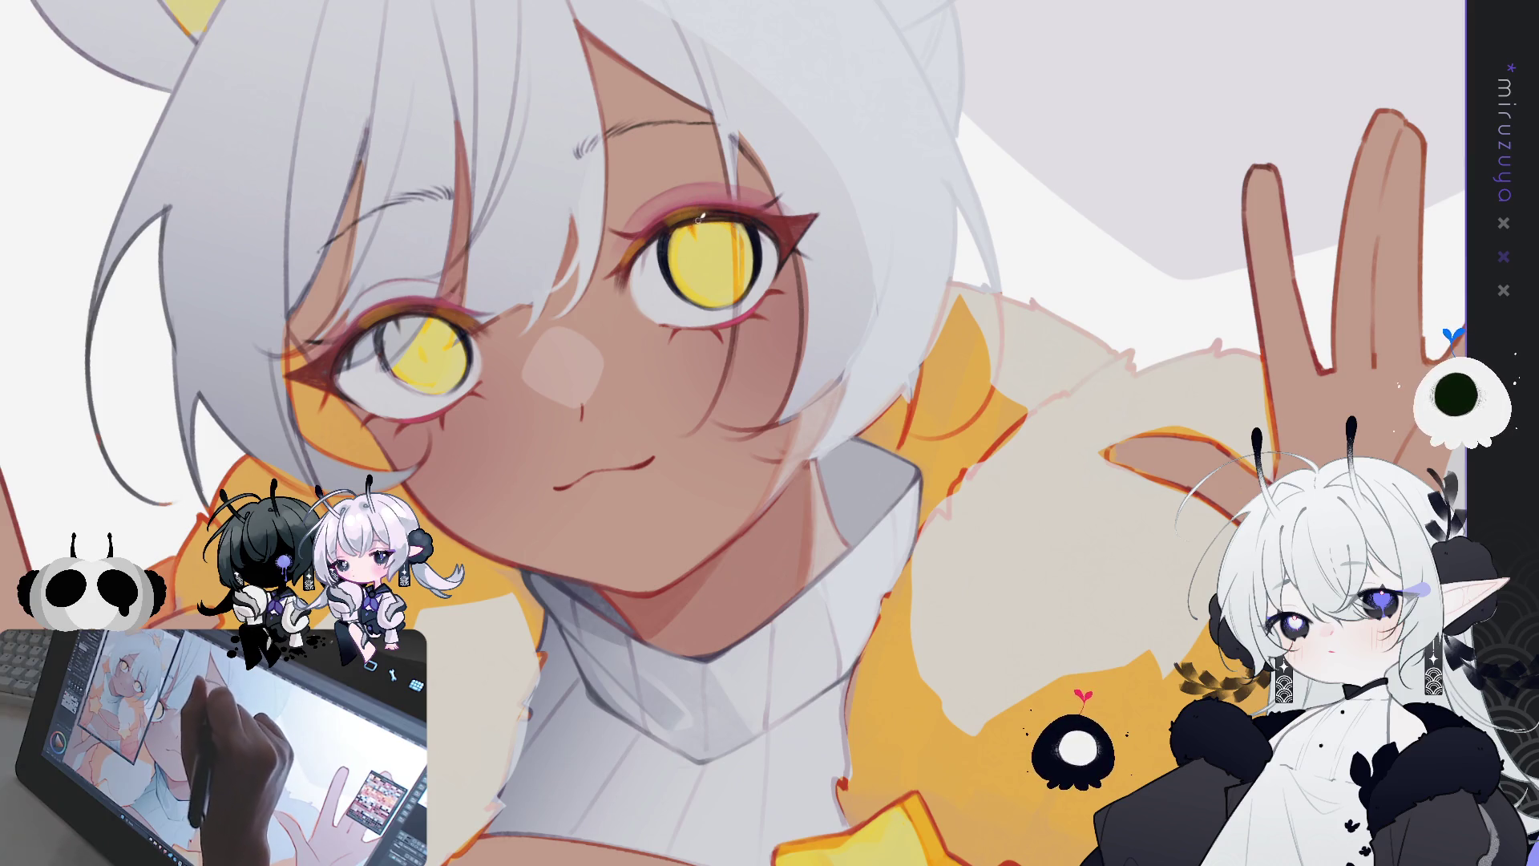
{"action": "left_click_drag", "start_coordinate": [695, 222], "coordinate": [812, 471]}
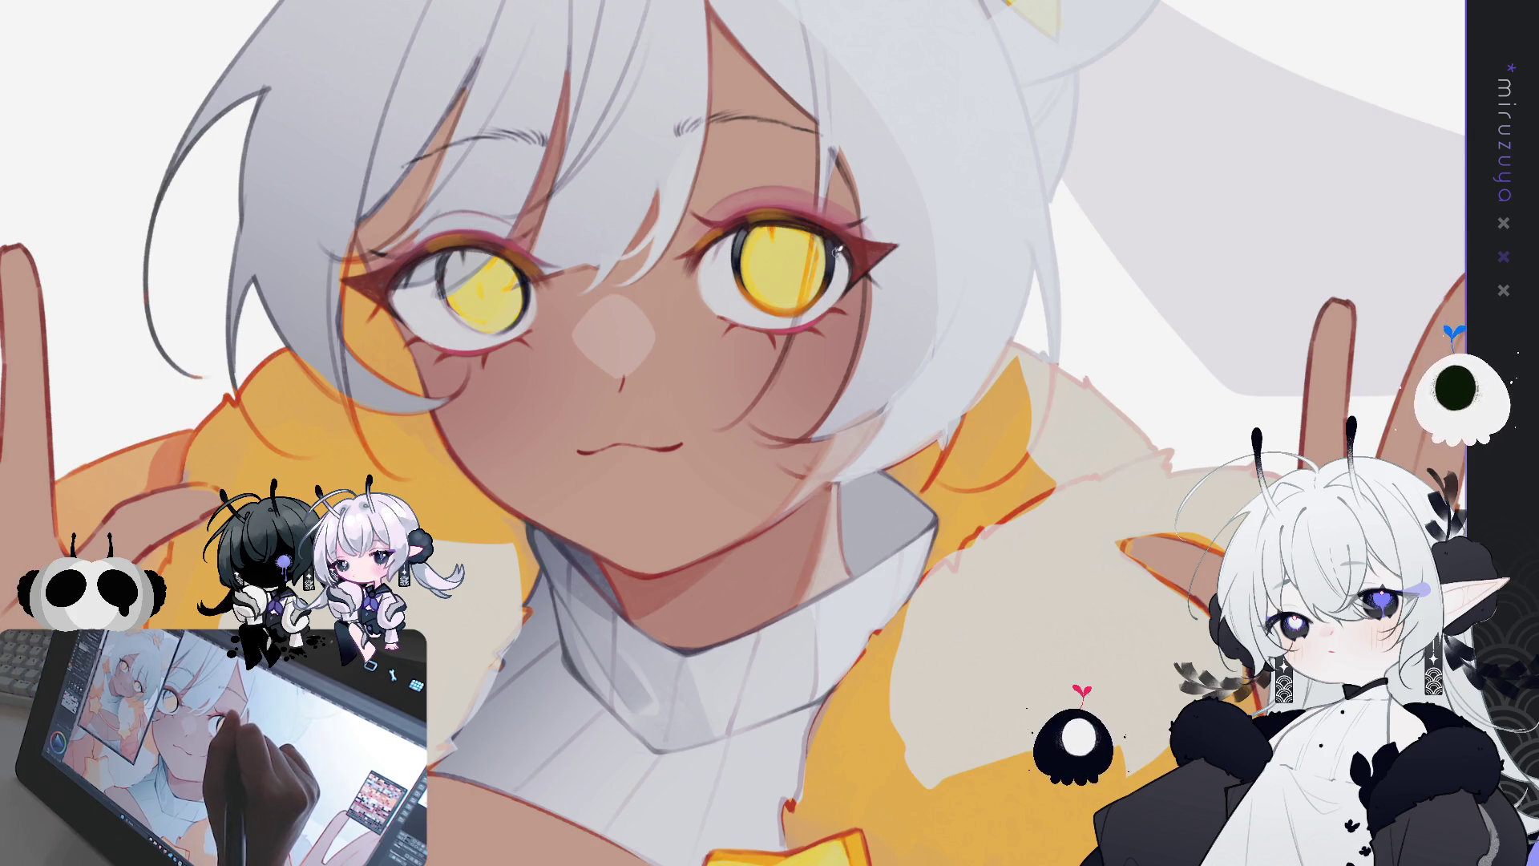
{"action": "left_click_drag", "start_coordinate": [890, 237], "coordinate": [887, 625]}
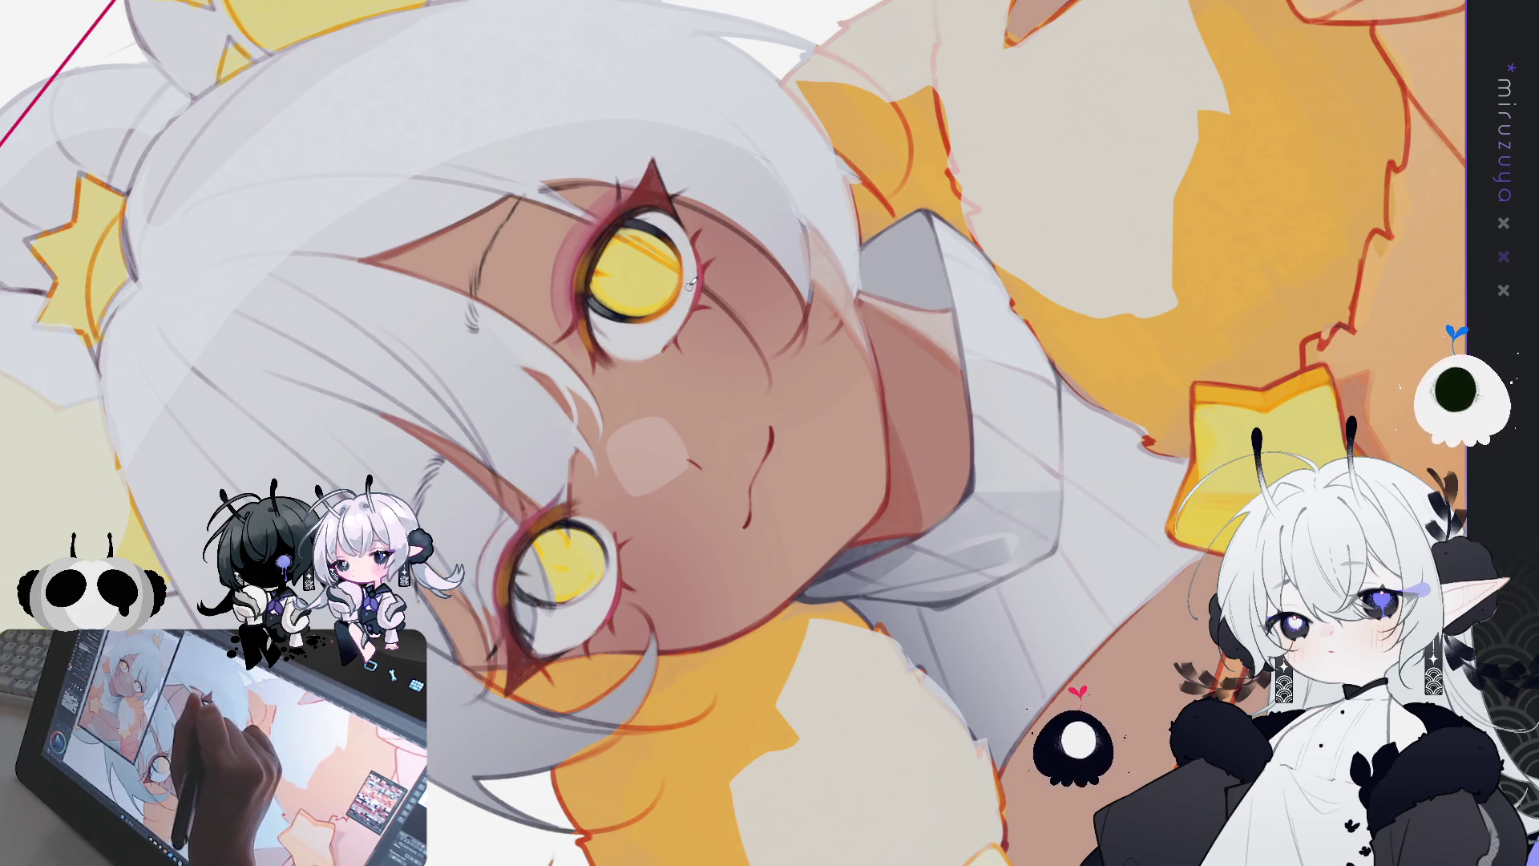
Step: With the view upright, draw a dark stroke down the left eye's right edge
{"action": "key", "text": "ctrl+@"}
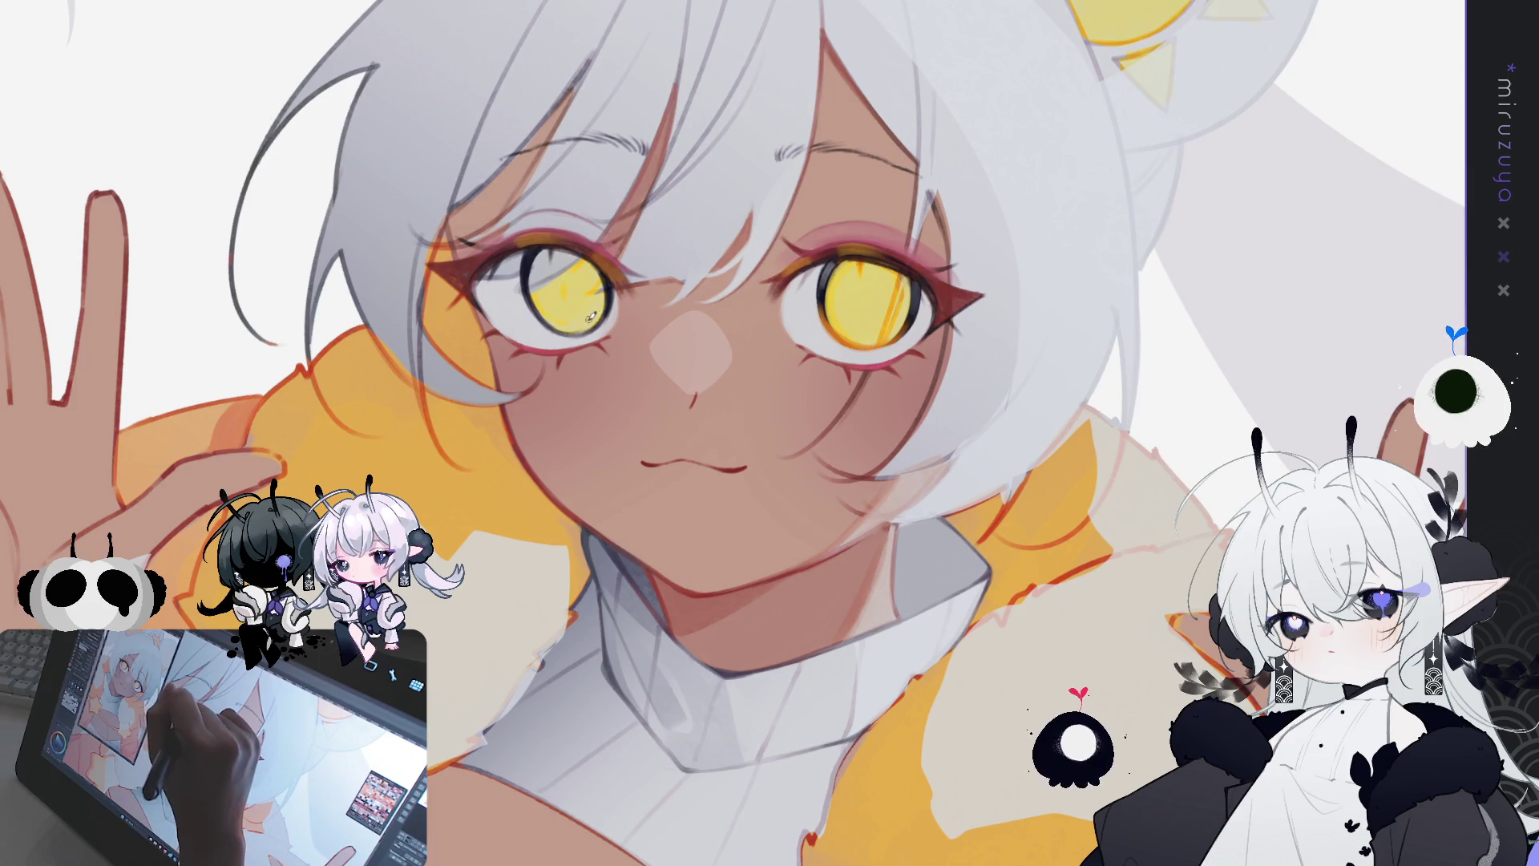
{"action": "left_click_drag", "start_coordinate": [597, 267], "coordinate": [589, 329]}
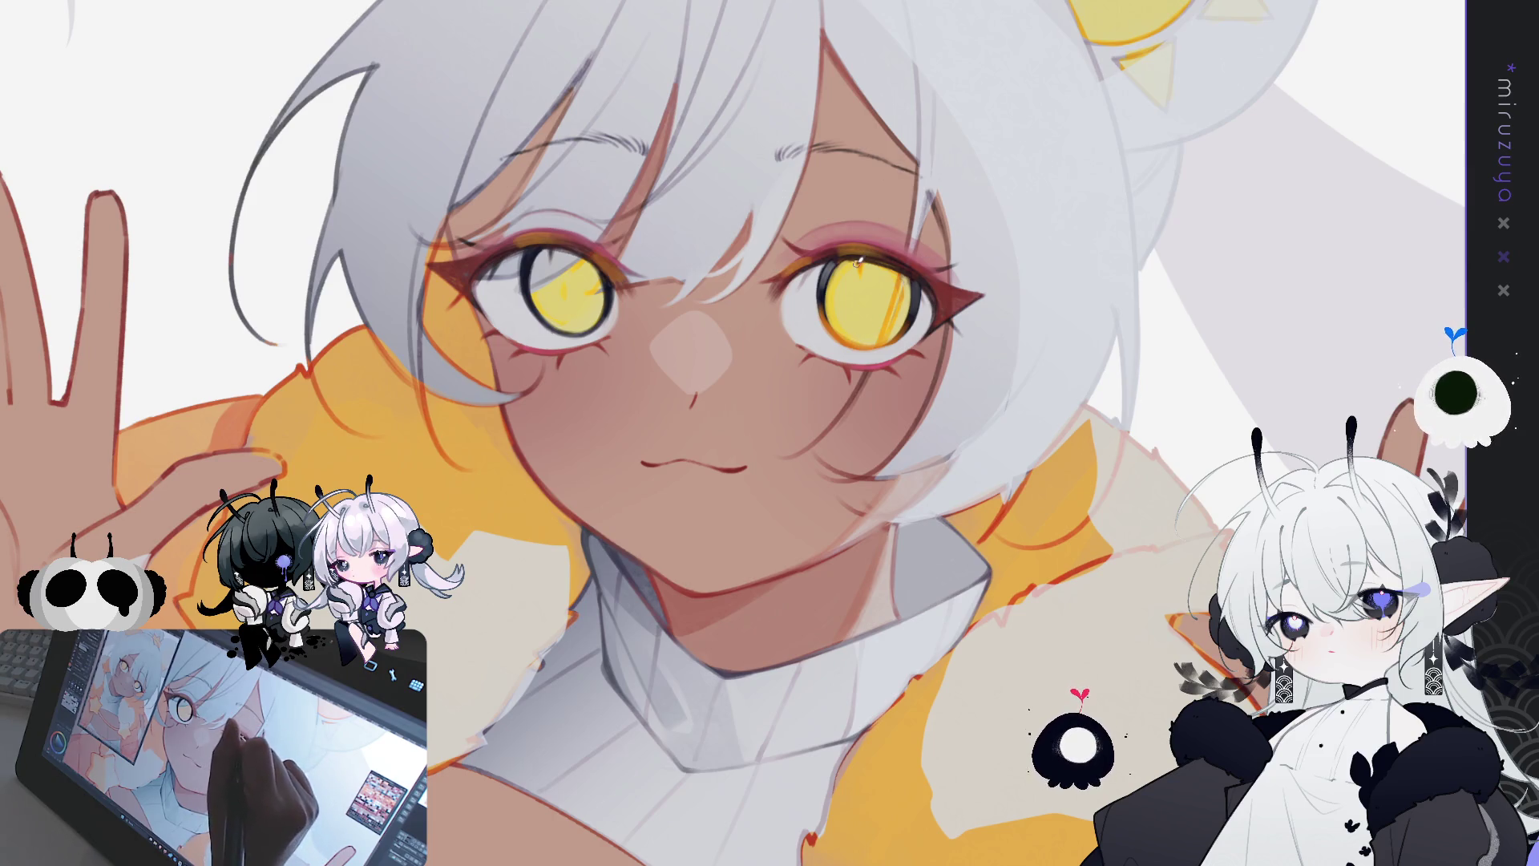
{"action": "mouse_move", "coordinate": [860, 260]}
{"action": "left_mouse_down"}
{"action": "mouse_move", "coordinate": [954, 320]}
{"action": "mouse_move", "coordinate": [1002, 417]}
{"action": "left_mouse_up"}
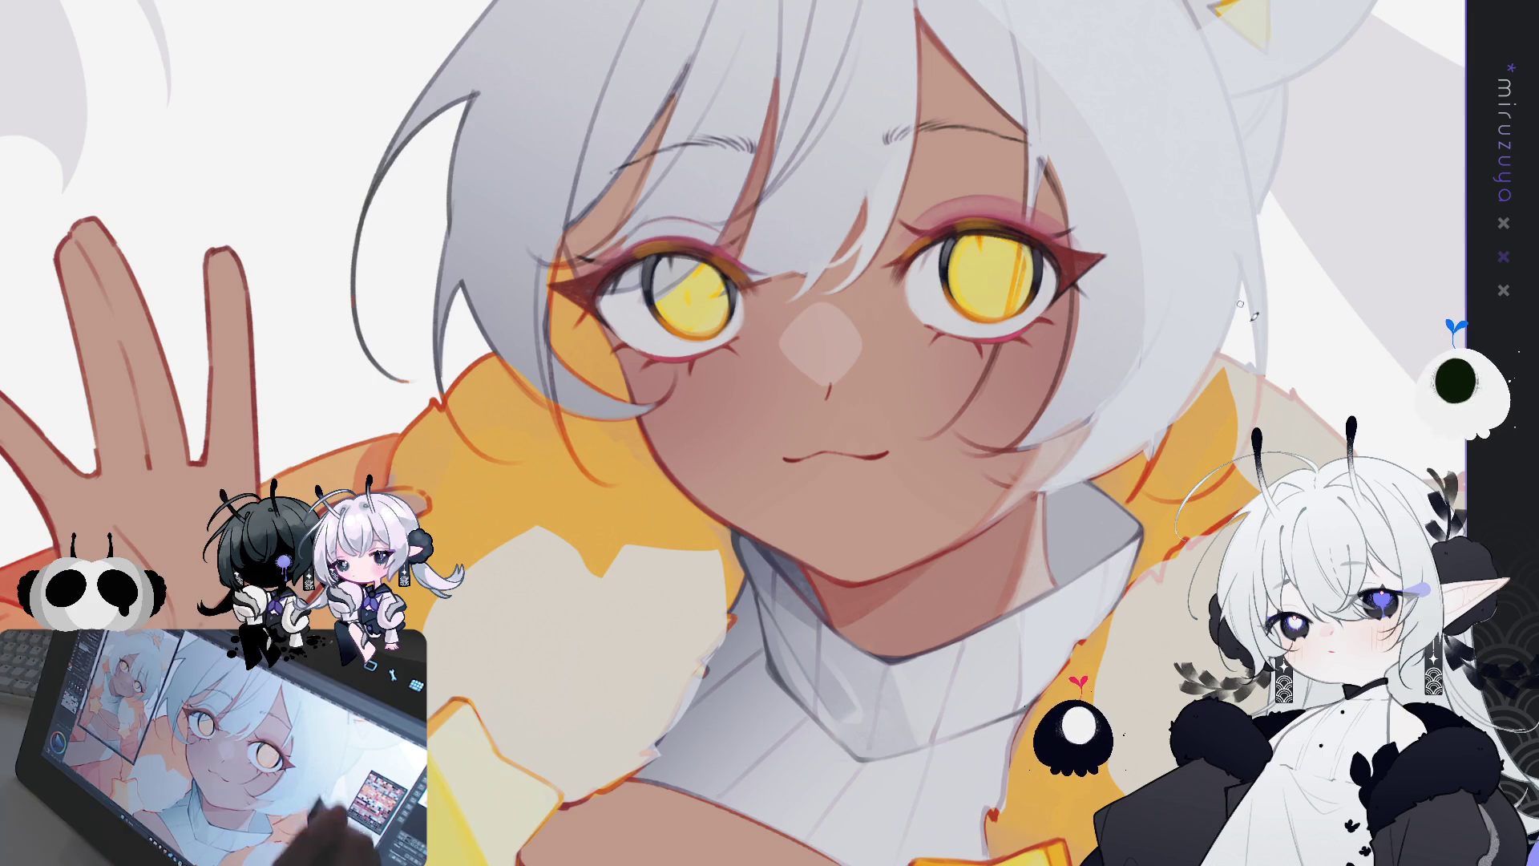
{"action": "key", "text": "m"}
{"action": "key", "text": "m"}
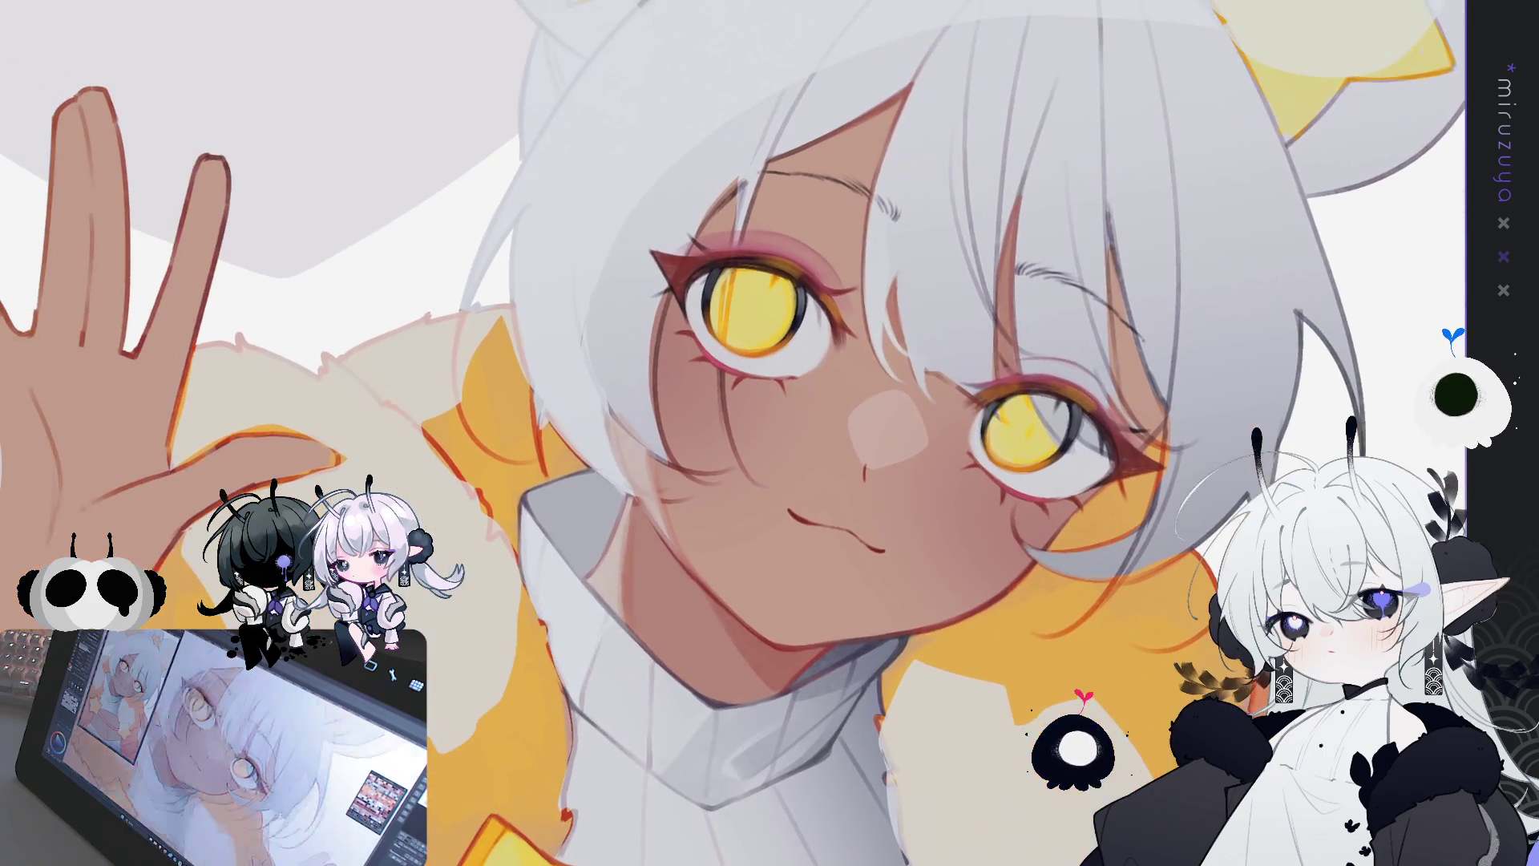
Step: Brush a dark stroke along the upper-right rim of the left iris
{"action": "mouse_move", "coordinate": [1243, 659]}
{"action": "left_mouse_down"}
{"action": "mouse_move", "coordinate": [1123, 611]}
{"action": "mouse_move", "coordinate": [1162, 658]}
{"action": "left_mouse_up"}
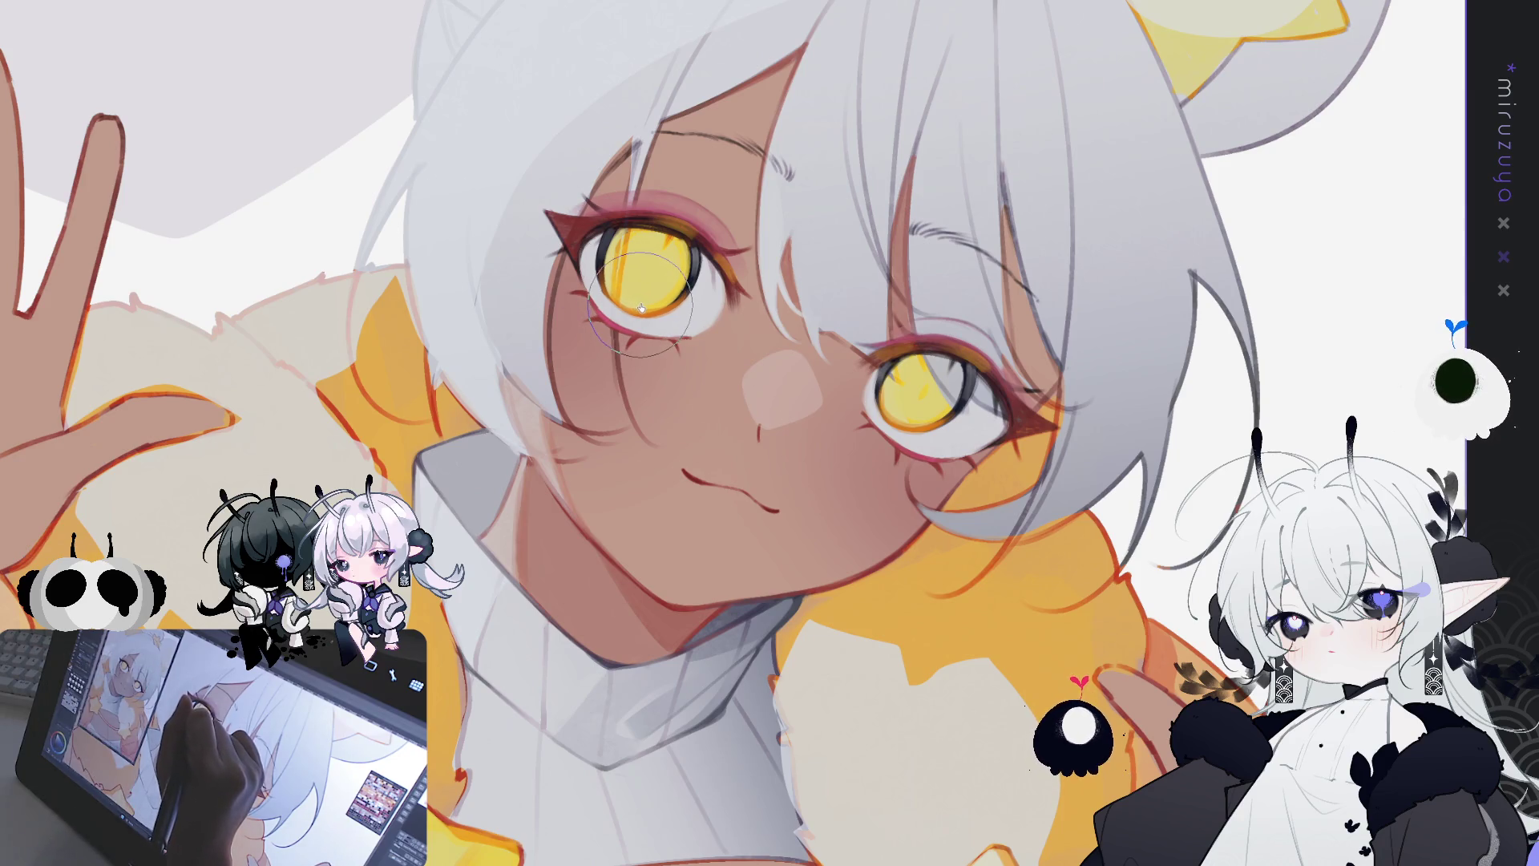
{"action": "left_click_drag", "start_coordinate": [704, 250], "coordinate": [686, 303]}
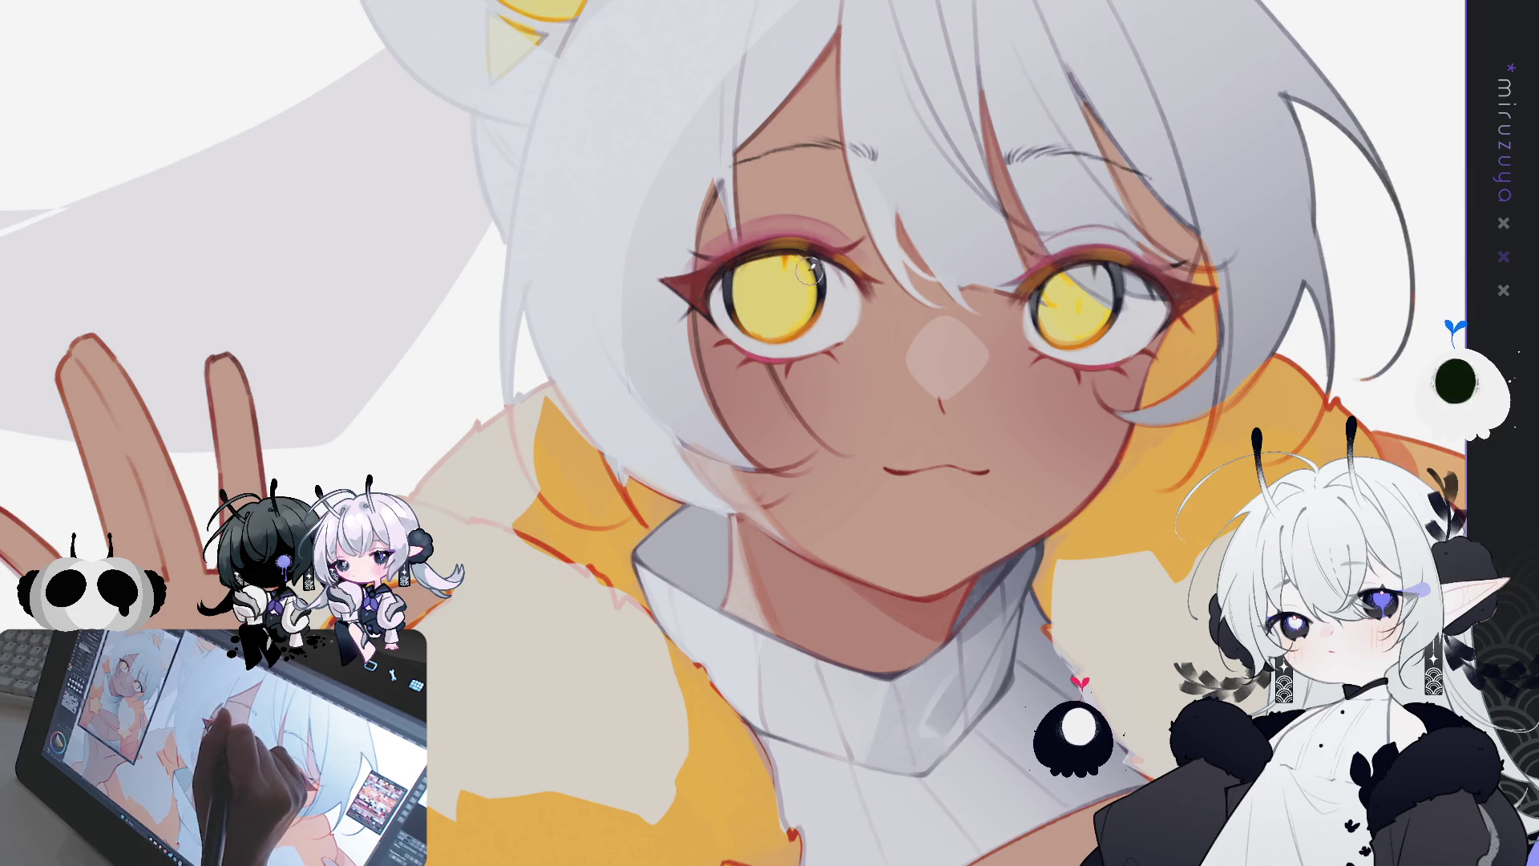
{"action": "mouse_move", "coordinate": [797, 292]}
{"action": "left_mouse_down"}
{"action": "mouse_move", "coordinate": [818, 736]}
{"action": "mouse_move", "coordinate": [785, 481]}
{"action": "left_mouse_up"}
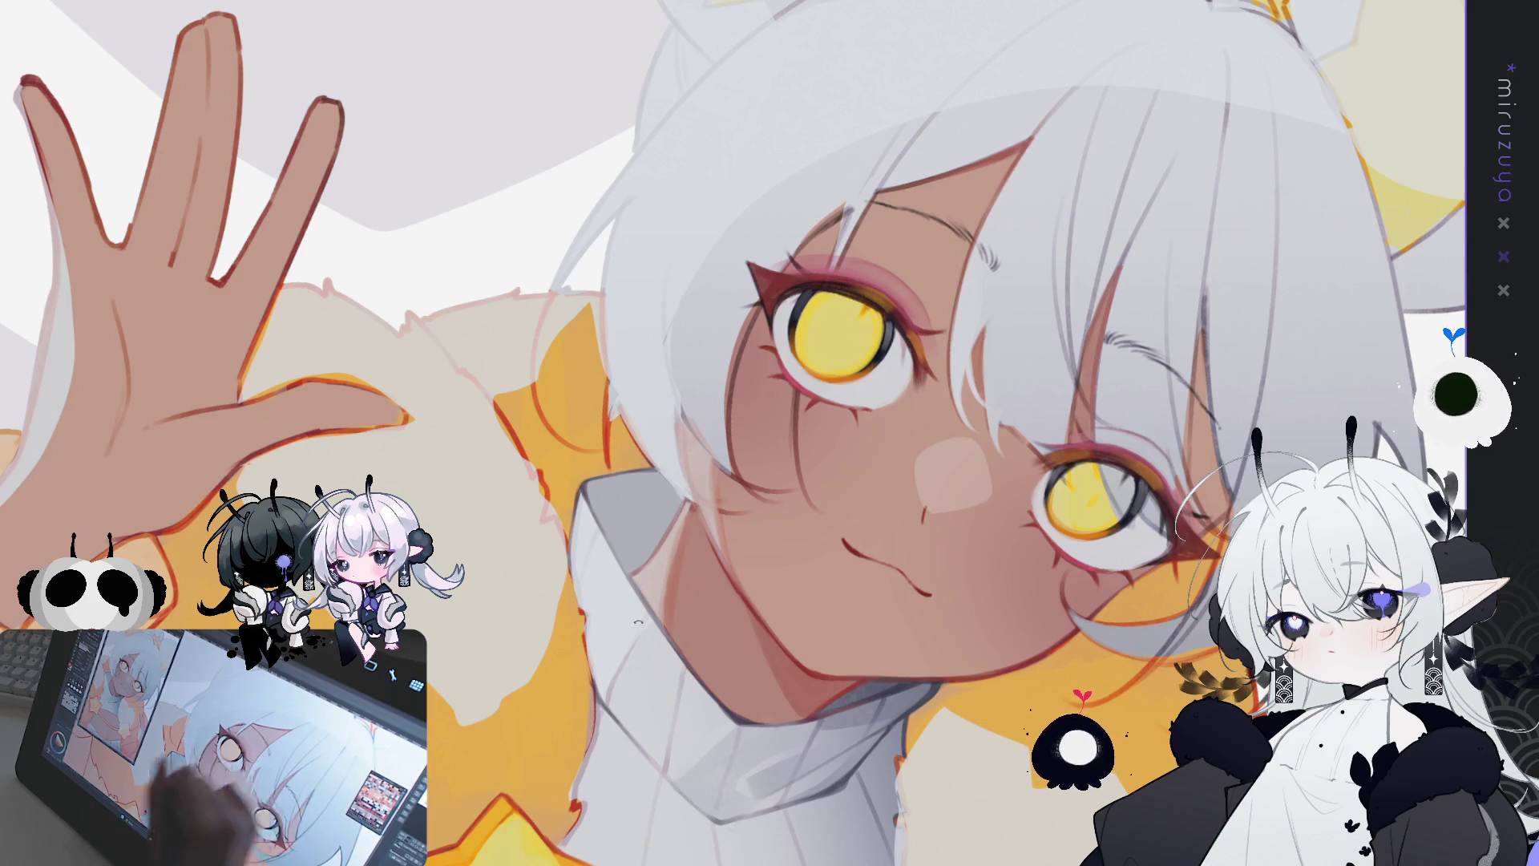
{"action": "key", "text": "End"}
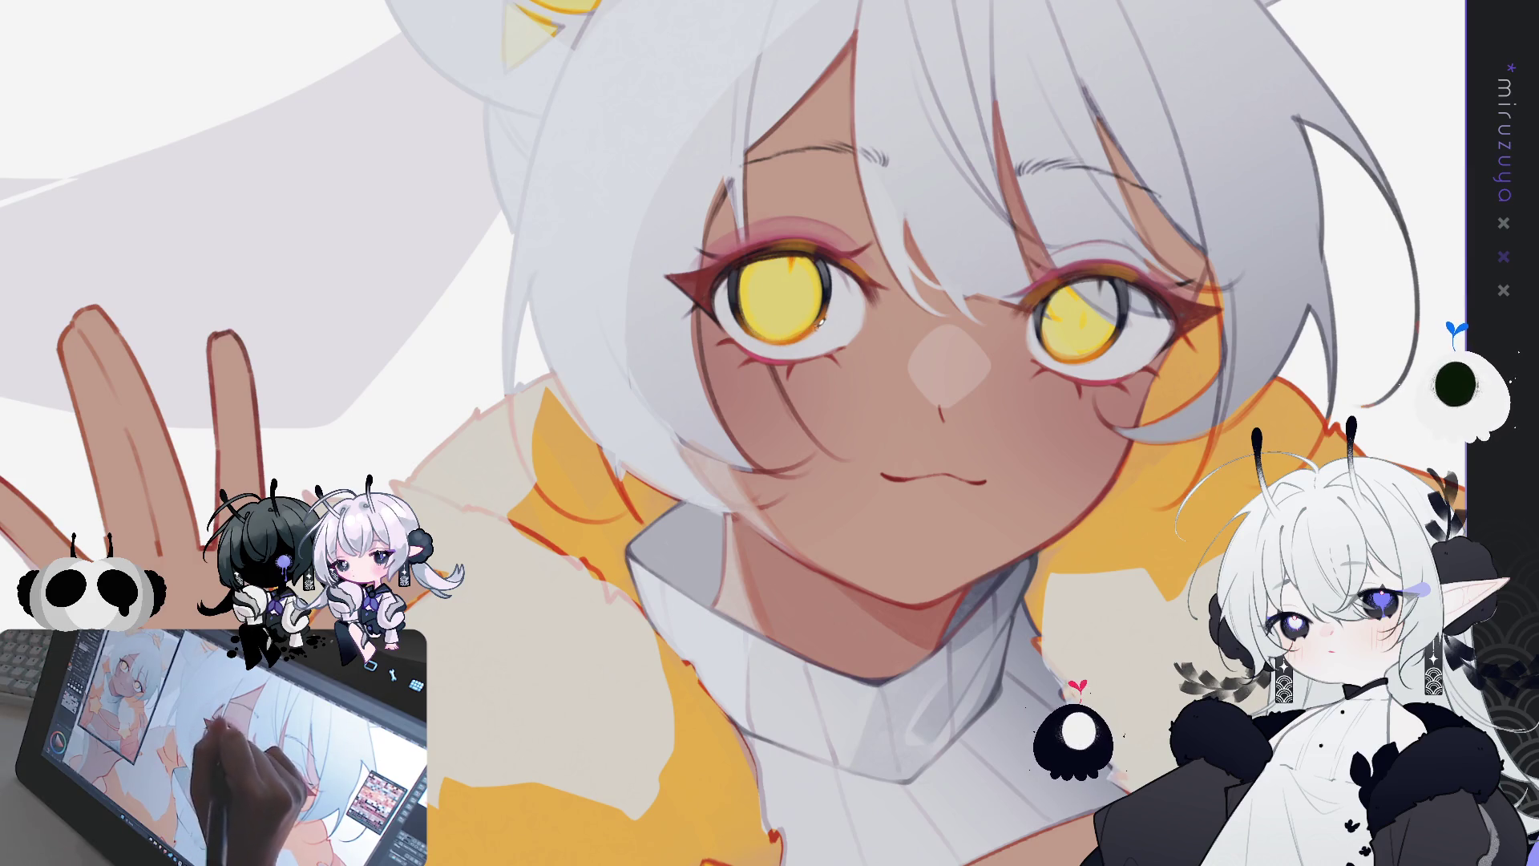
{"action": "left_click_drag", "start_coordinate": [818, 324], "coordinate": [812, 351]}
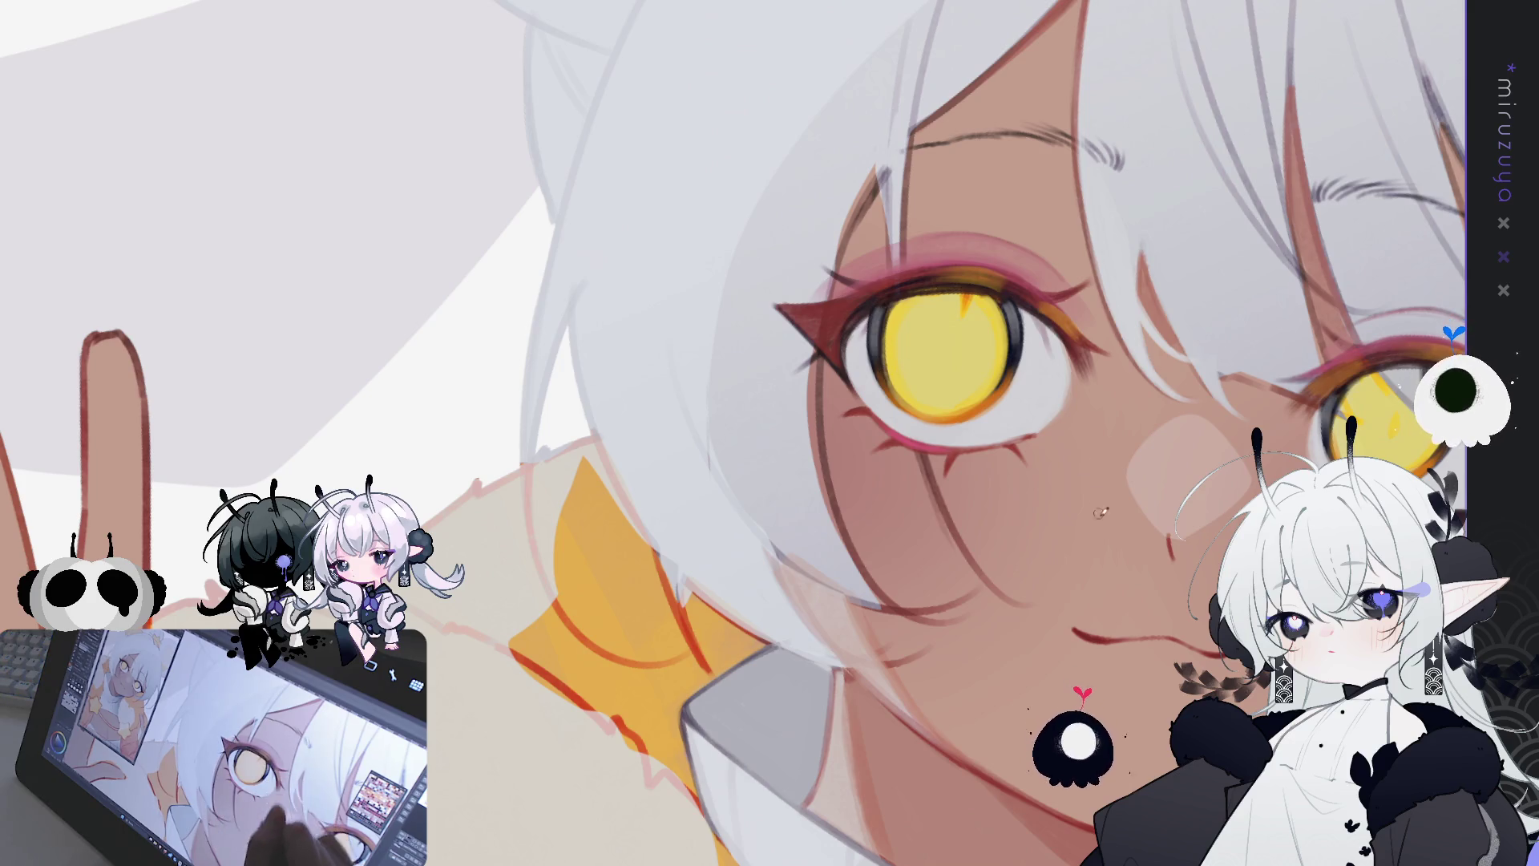
{"action": "left_click_drag", "start_coordinate": [946, 361], "coordinate": [735, 336]}
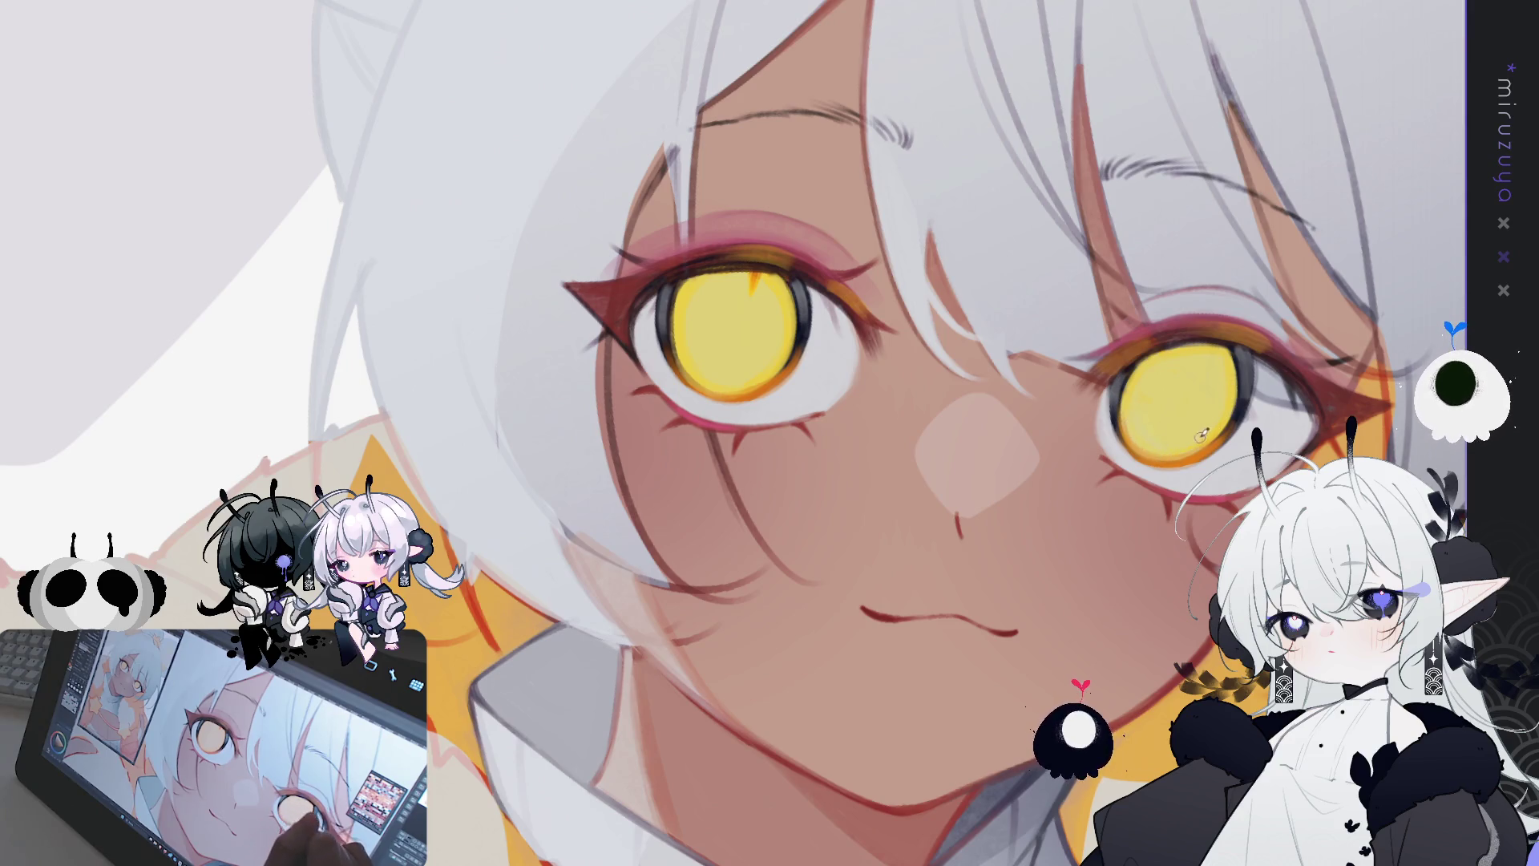
Step: Paint over the left and right pupils in a softer dark brown within the yellow irises
{"action": "key", "text": "minus"}
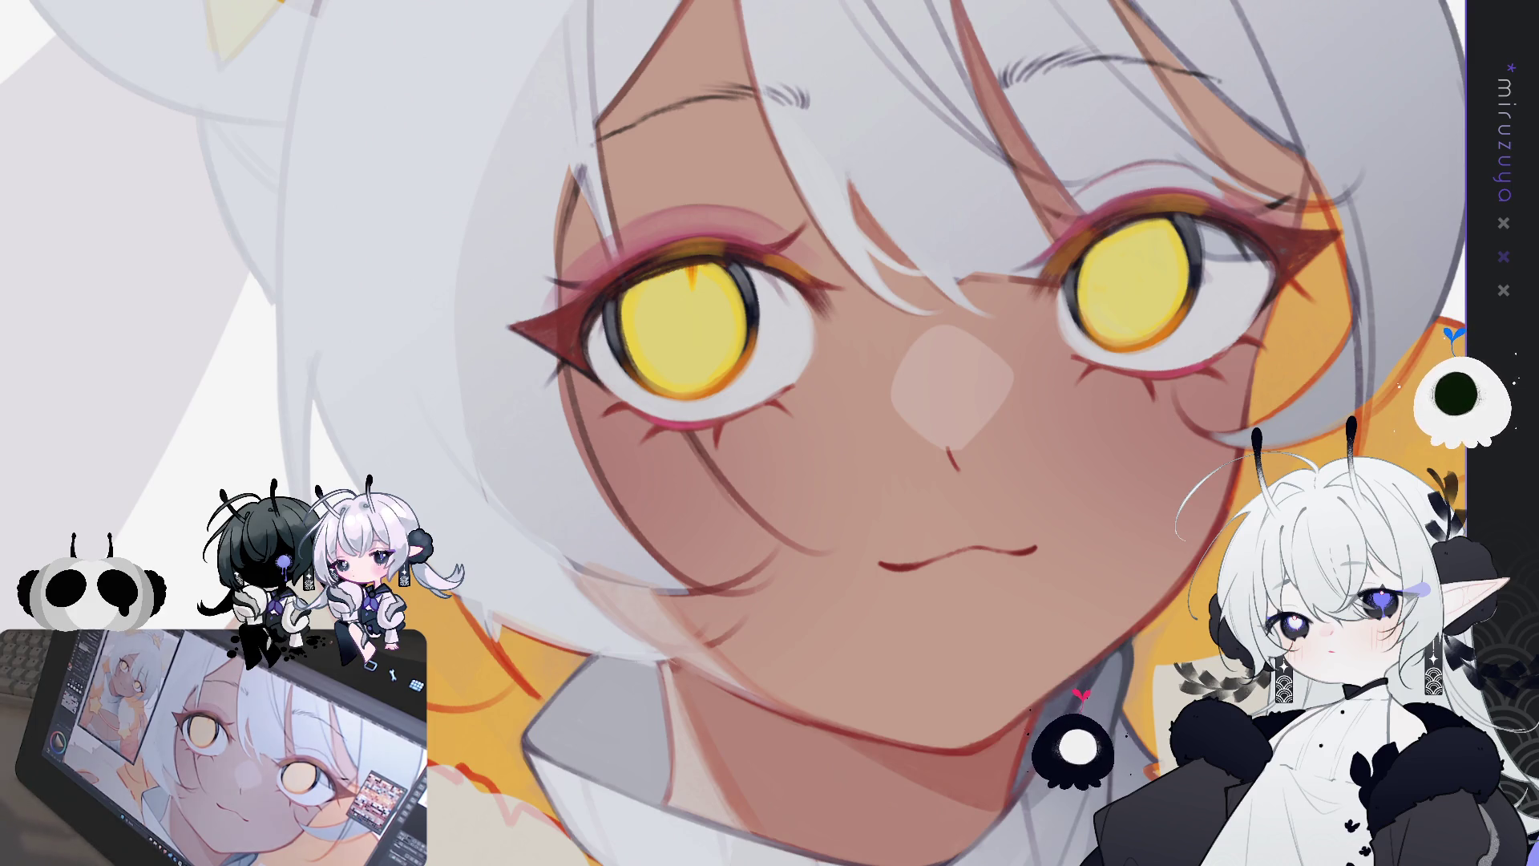
{"action": "left_click_drag", "start_coordinate": [40, 473], "coordinate": [113, 473]}
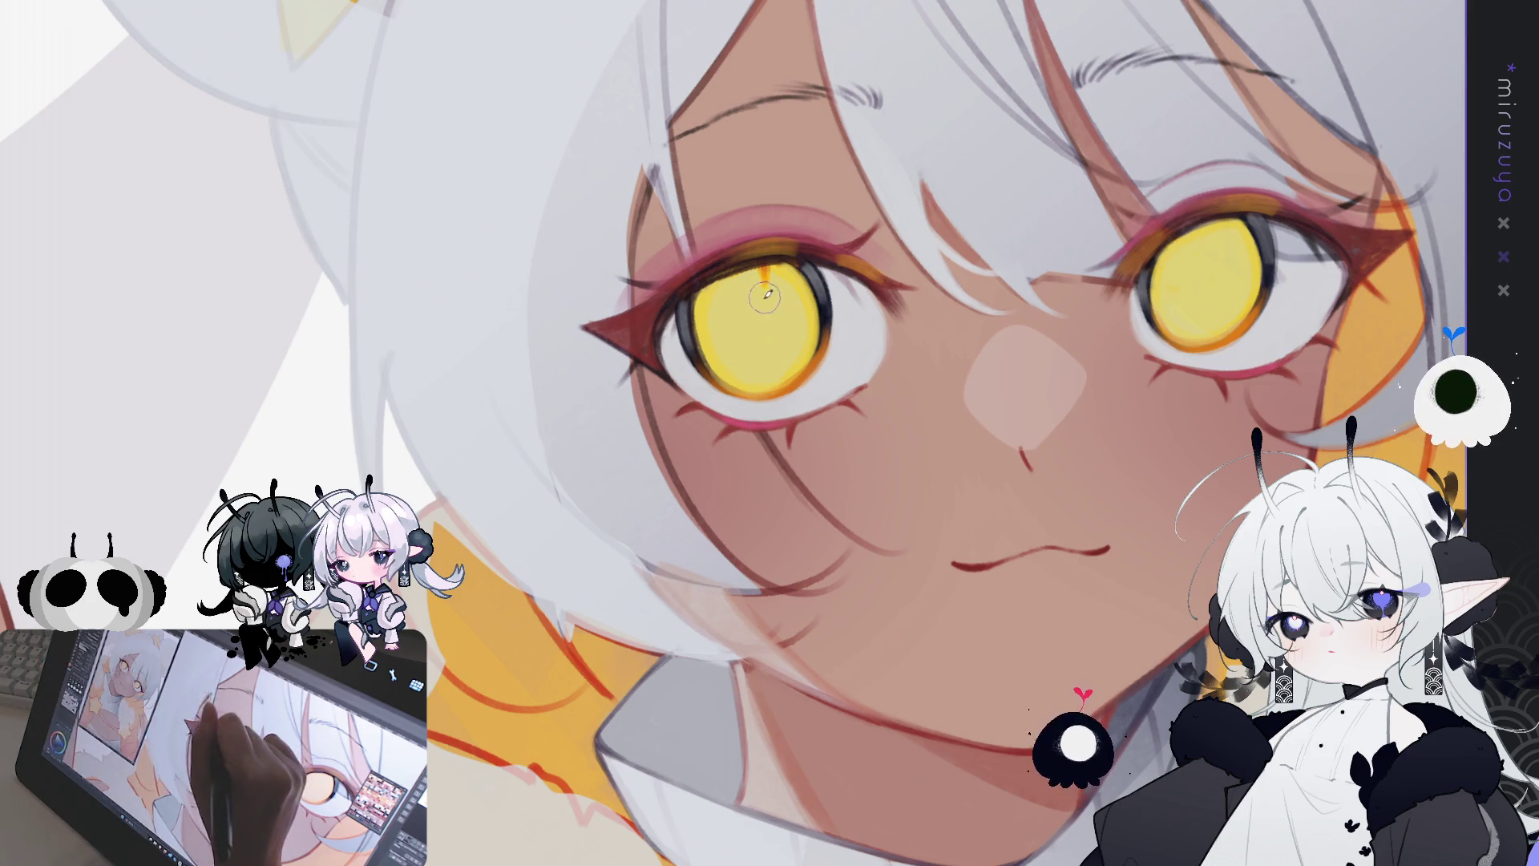
{"action": "mouse_move", "coordinate": [746, 292]}
{"action": "left_mouse_down"}
{"action": "mouse_move", "coordinate": [747, 308]}
{"action": "mouse_move", "coordinate": [761, 297]}
{"action": "mouse_move", "coordinate": [745, 313]}
{"action": "mouse_move", "coordinate": [756, 284]}
{"action": "mouse_move", "coordinate": [778, 312]}
{"action": "mouse_move", "coordinate": [758, 280]}
{"action": "mouse_move", "coordinate": [780, 308]}
{"action": "mouse_move", "coordinate": [776, 288]}
{"action": "left_mouse_up"}
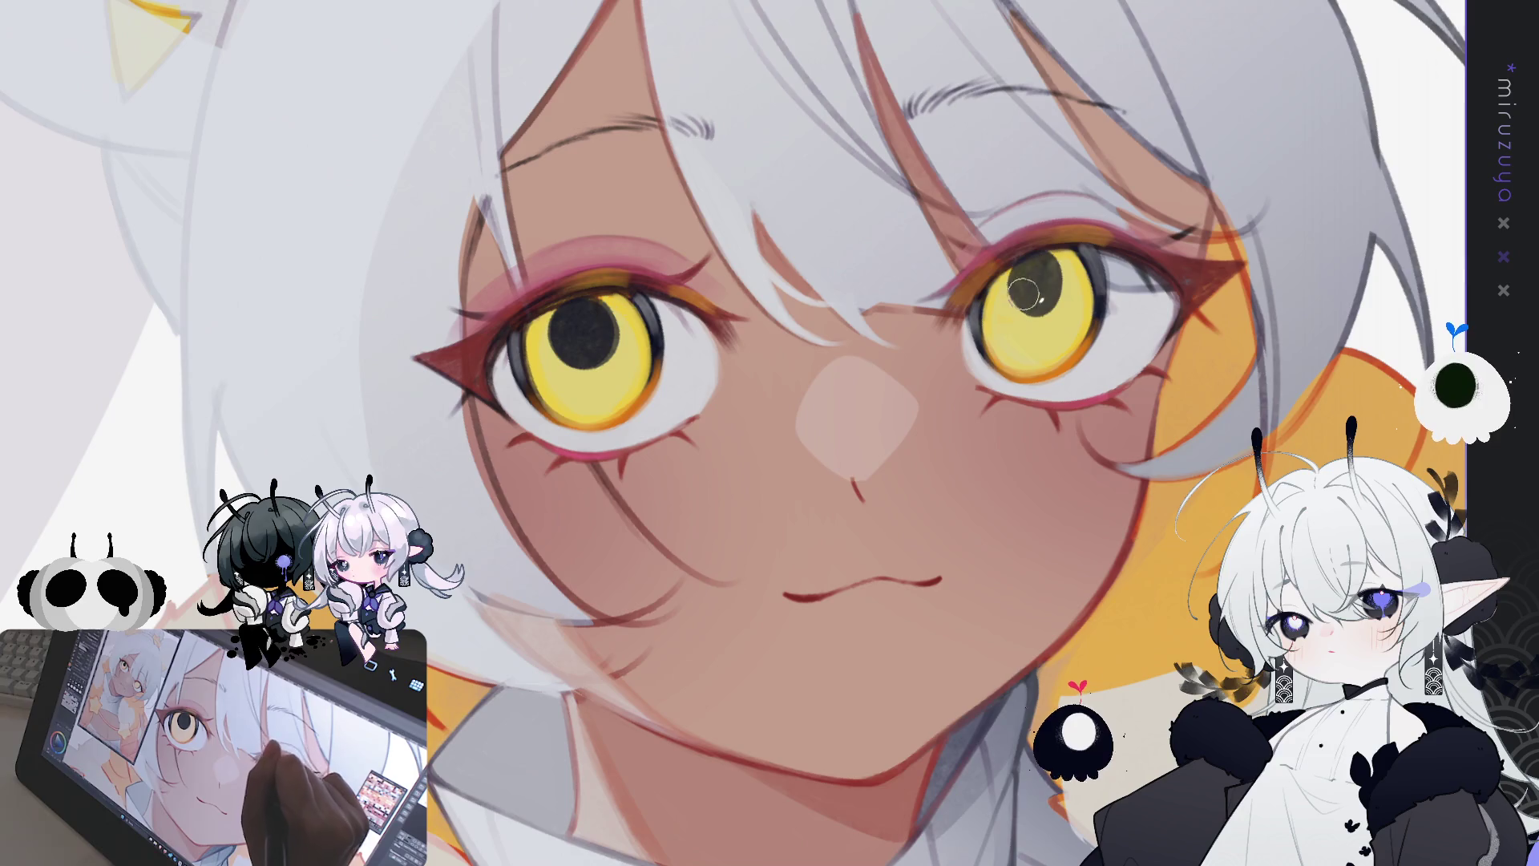
{"action": "left_click_drag", "start_coordinate": [1060, 256], "coordinate": [1035, 275]}
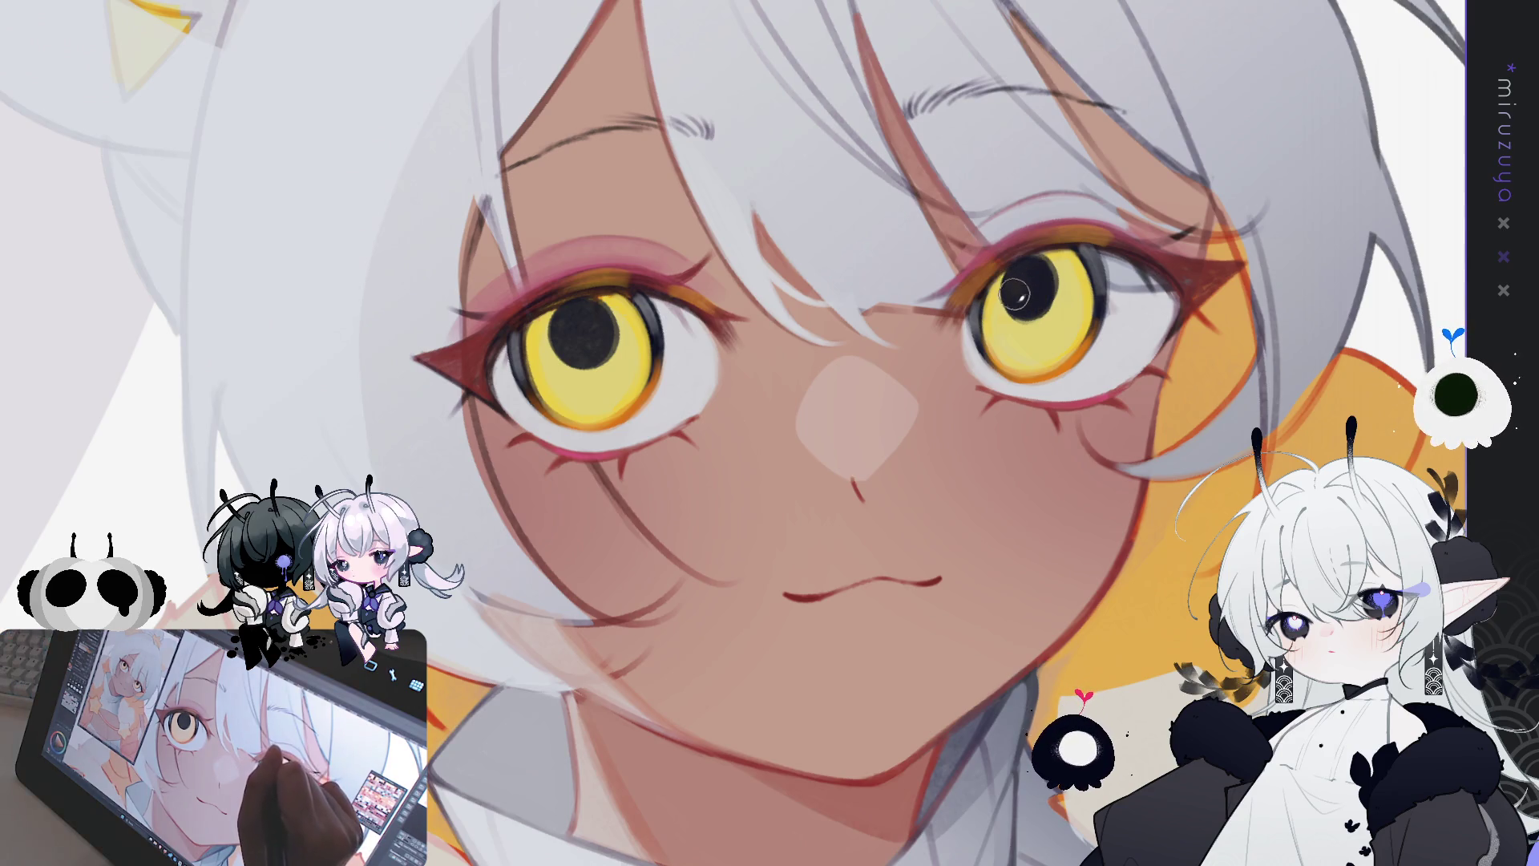
{"action": "left_click_drag", "start_coordinate": [565, 333], "coordinate": [657, 371]}
{"action": "left_click_drag", "start_coordinate": [1140, 644], "coordinate": [1183, 597]}
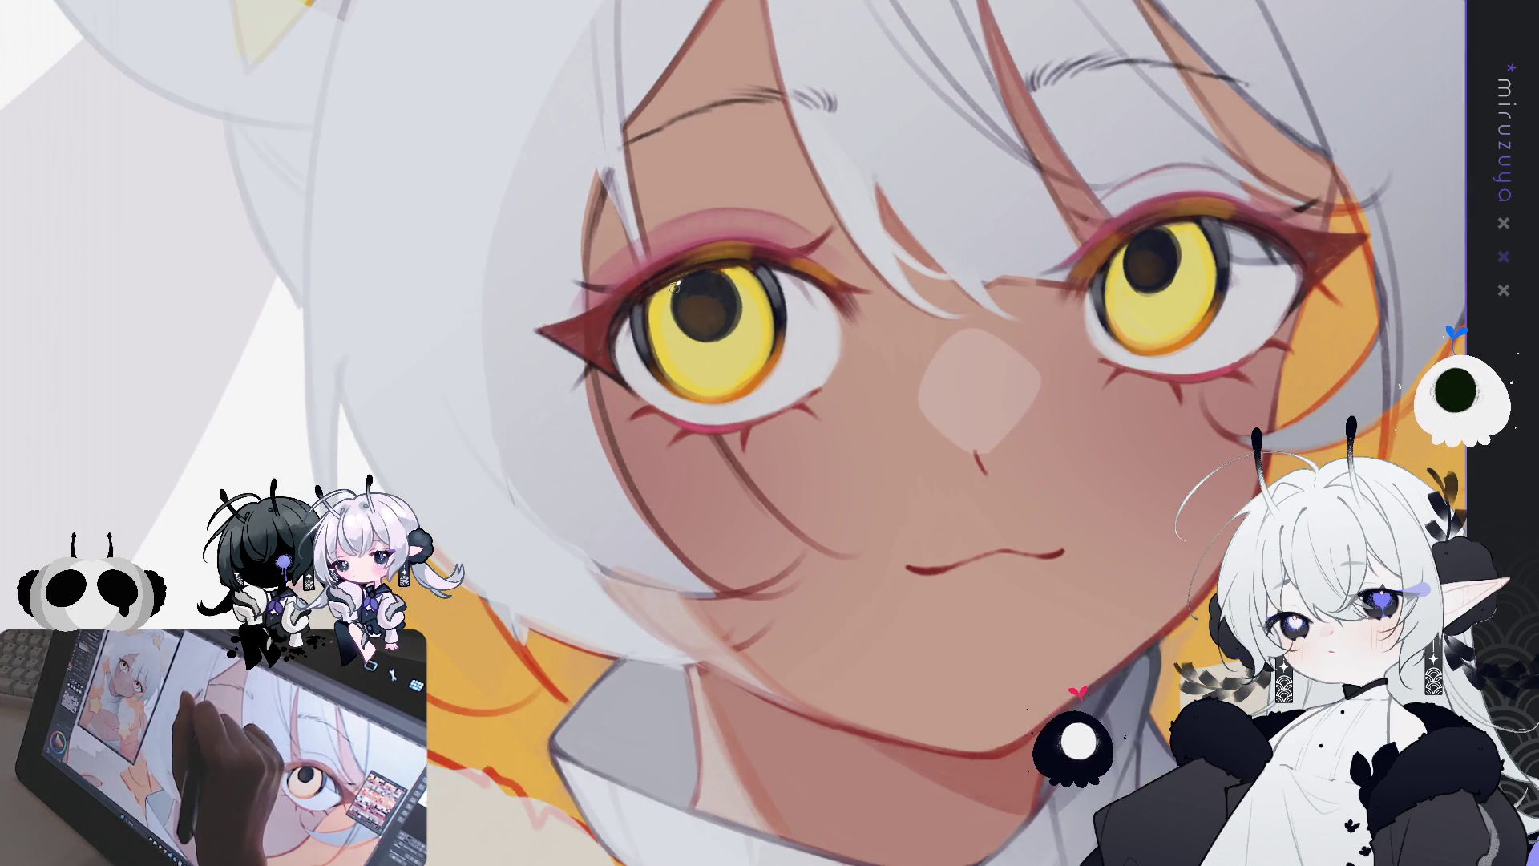
Step: Add a small dark stroke along the left pupil's edge, then centre the left eye
{"action": "left_click_drag", "start_coordinate": [673, 299], "coordinate": [672, 317]}
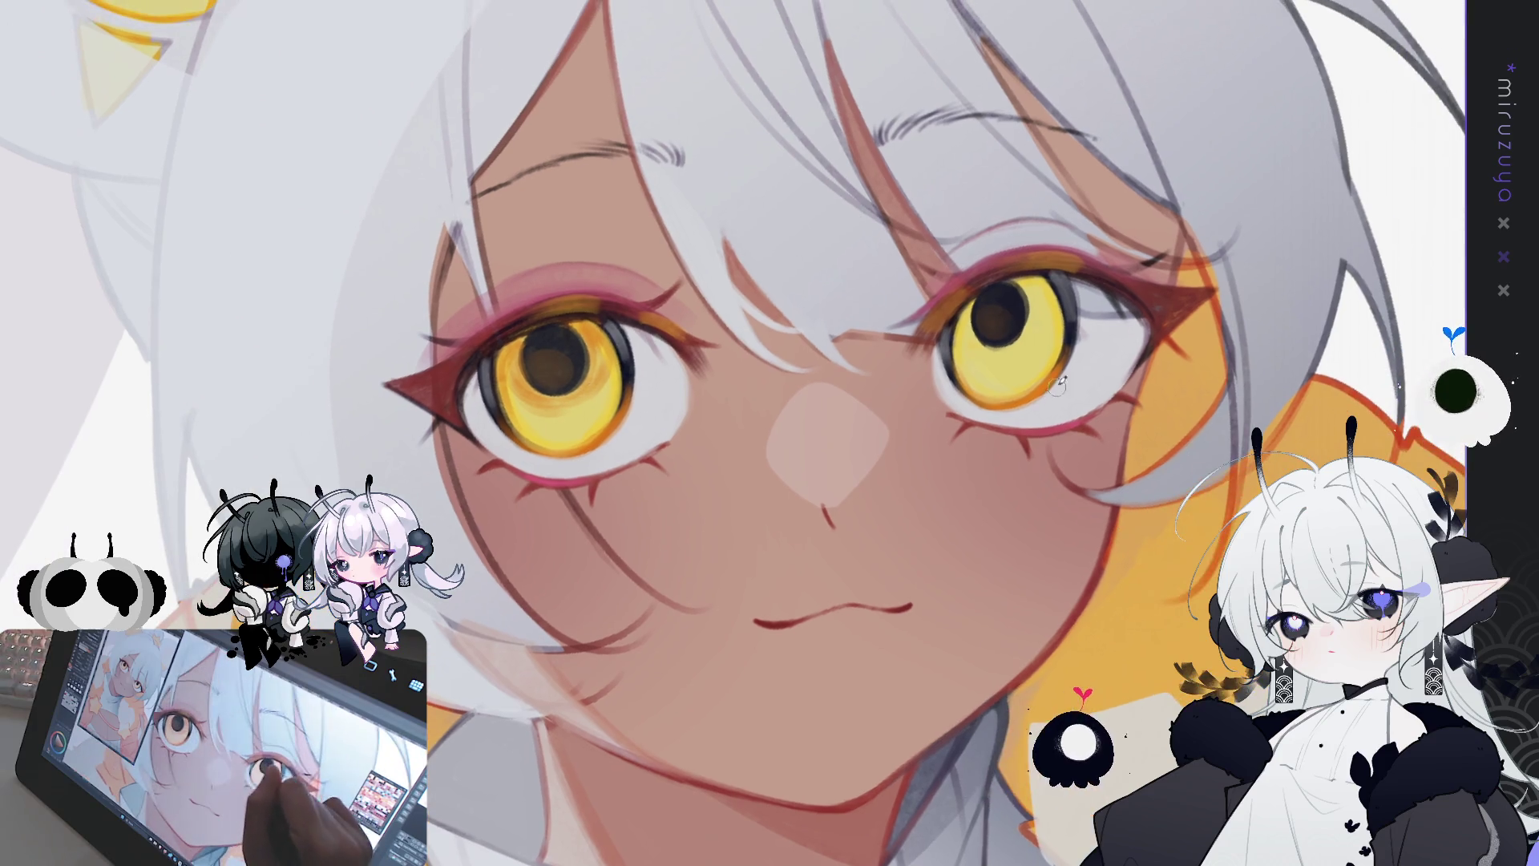
{"action": "left_click_drag", "start_coordinate": [1051, 230], "coordinate": [989, 254]}
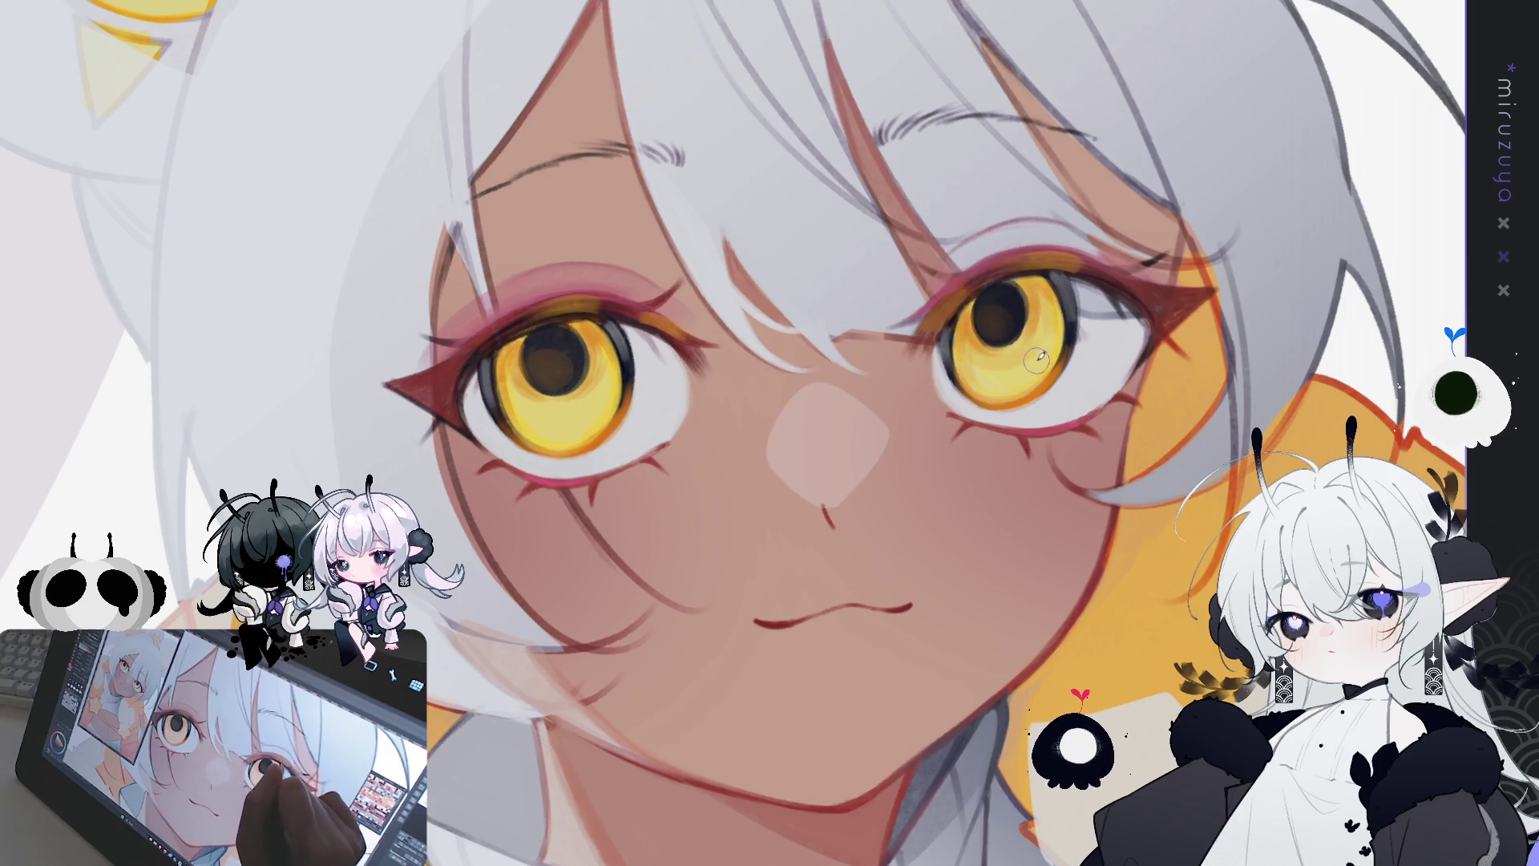
{"action": "left_click_drag", "start_coordinate": [1172, 389], "coordinate": [1303, 357]}
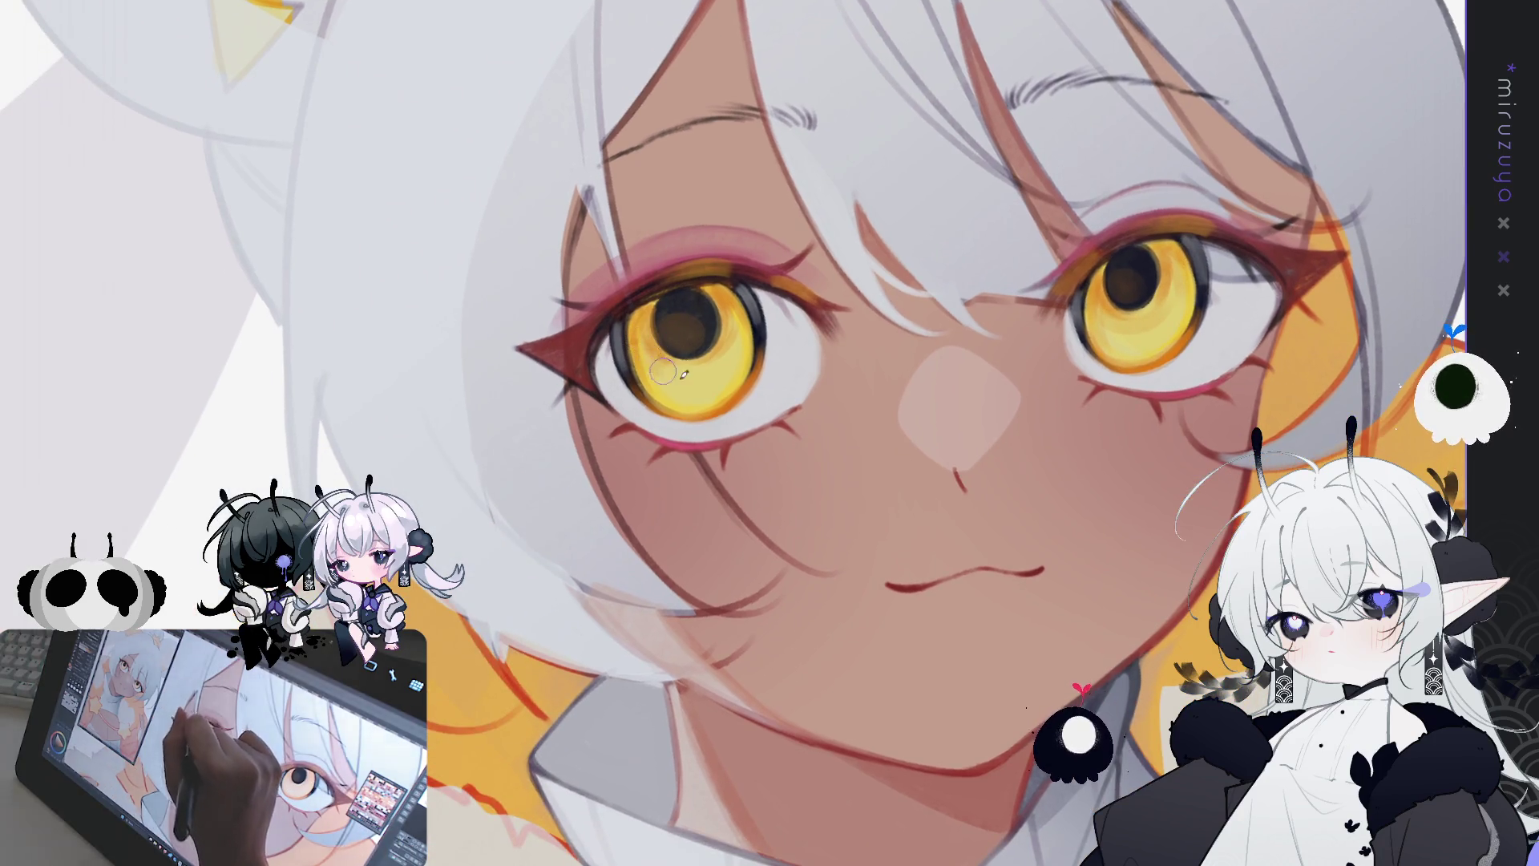
Step: Brush lighter tones into the left iris and dab a tiny white highlight on it
{"action": "mouse_move", "coordinate": [689, 341]}
{"action": "left_mouse_down"}
{"action": "mouse_move", "coordinate": [665, 365]}
{"action": "mouse_move", "coordinate": [729, 329]}
{"action": "left_mouse_up"}
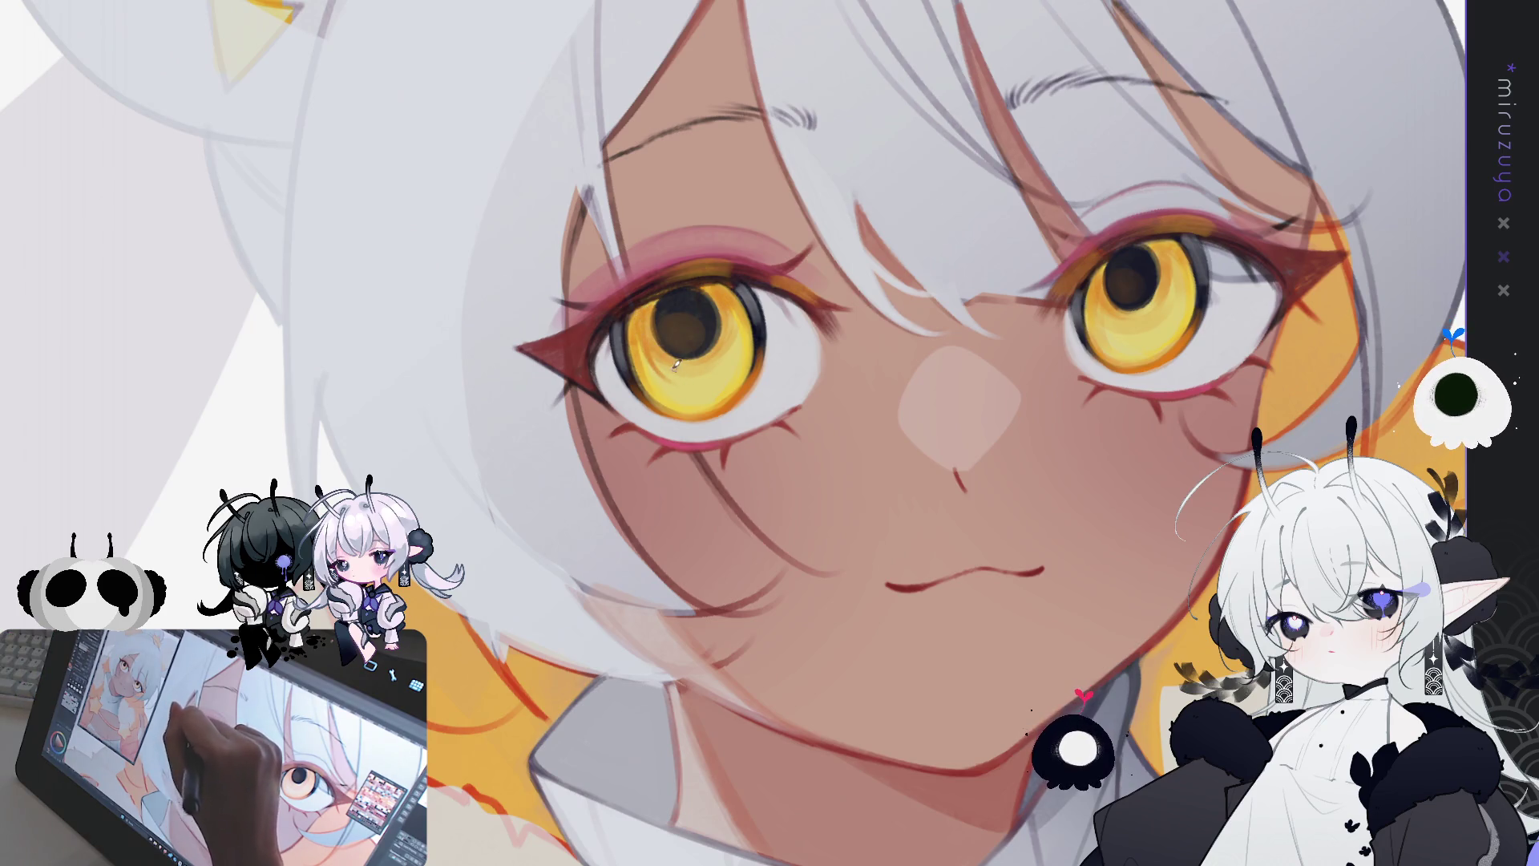
{"action": "left_click_drag", "start_coordinate": [666, 370], "coordinate": [715, 367]}
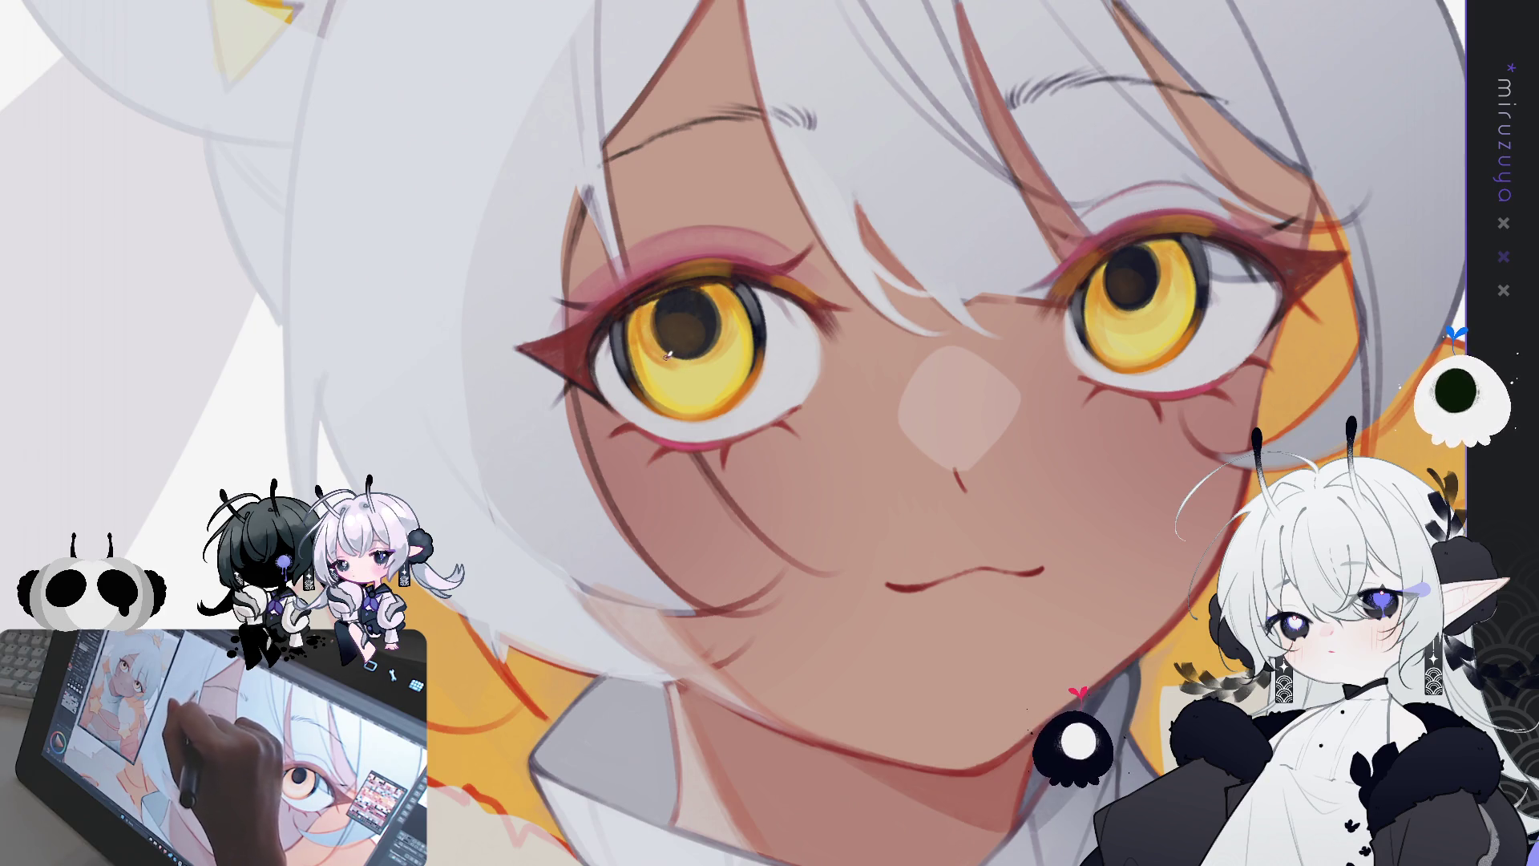
{"action": "left_click", "coordinate": [728, 307]}
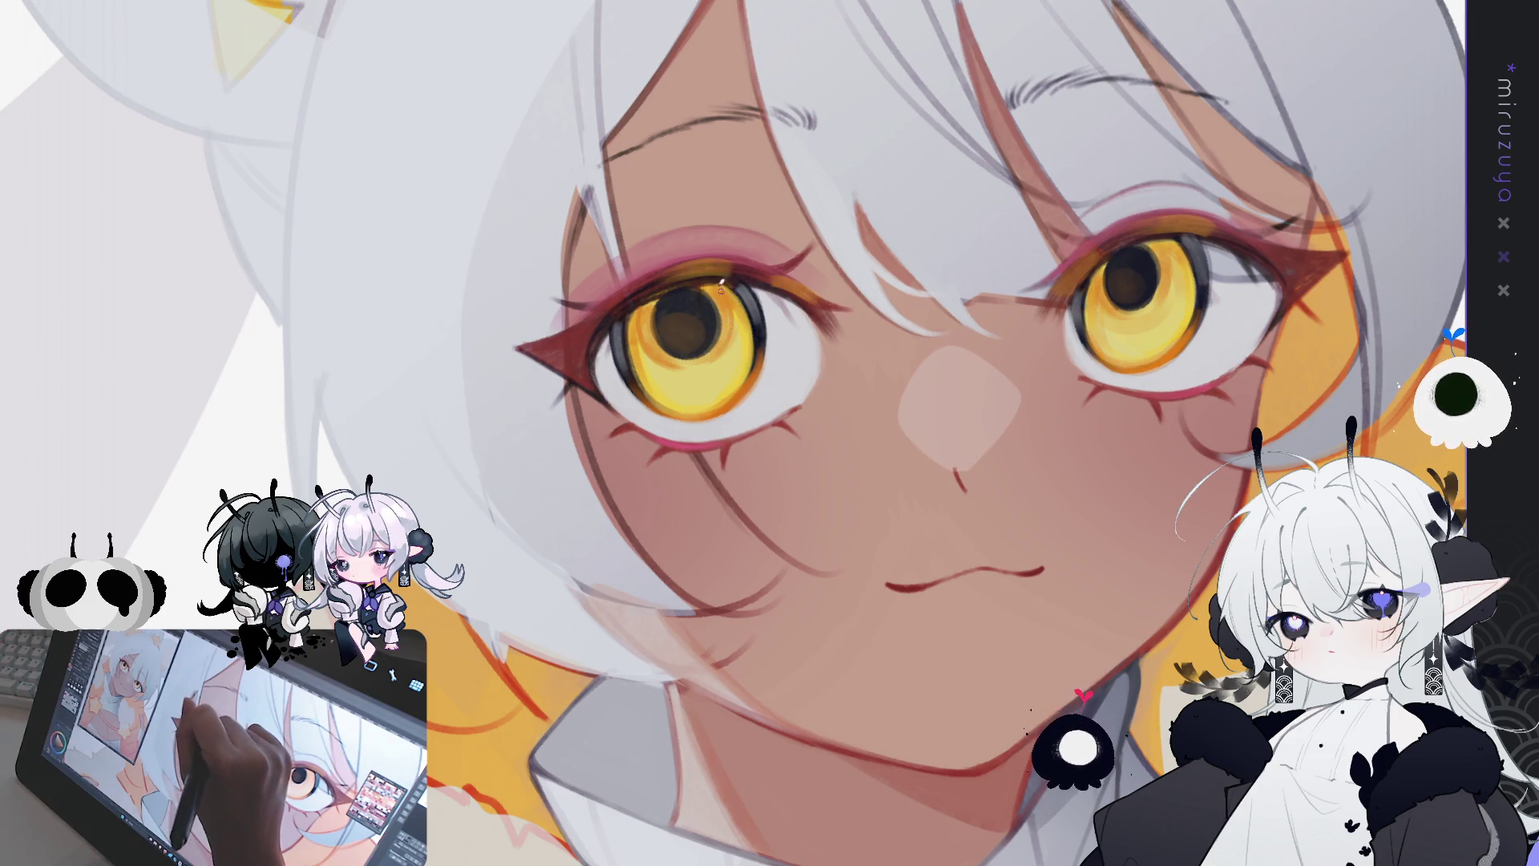
{"action": "left_click_drag", "start_coordinate": [1179, 278], "coordinate": [938, 323]}
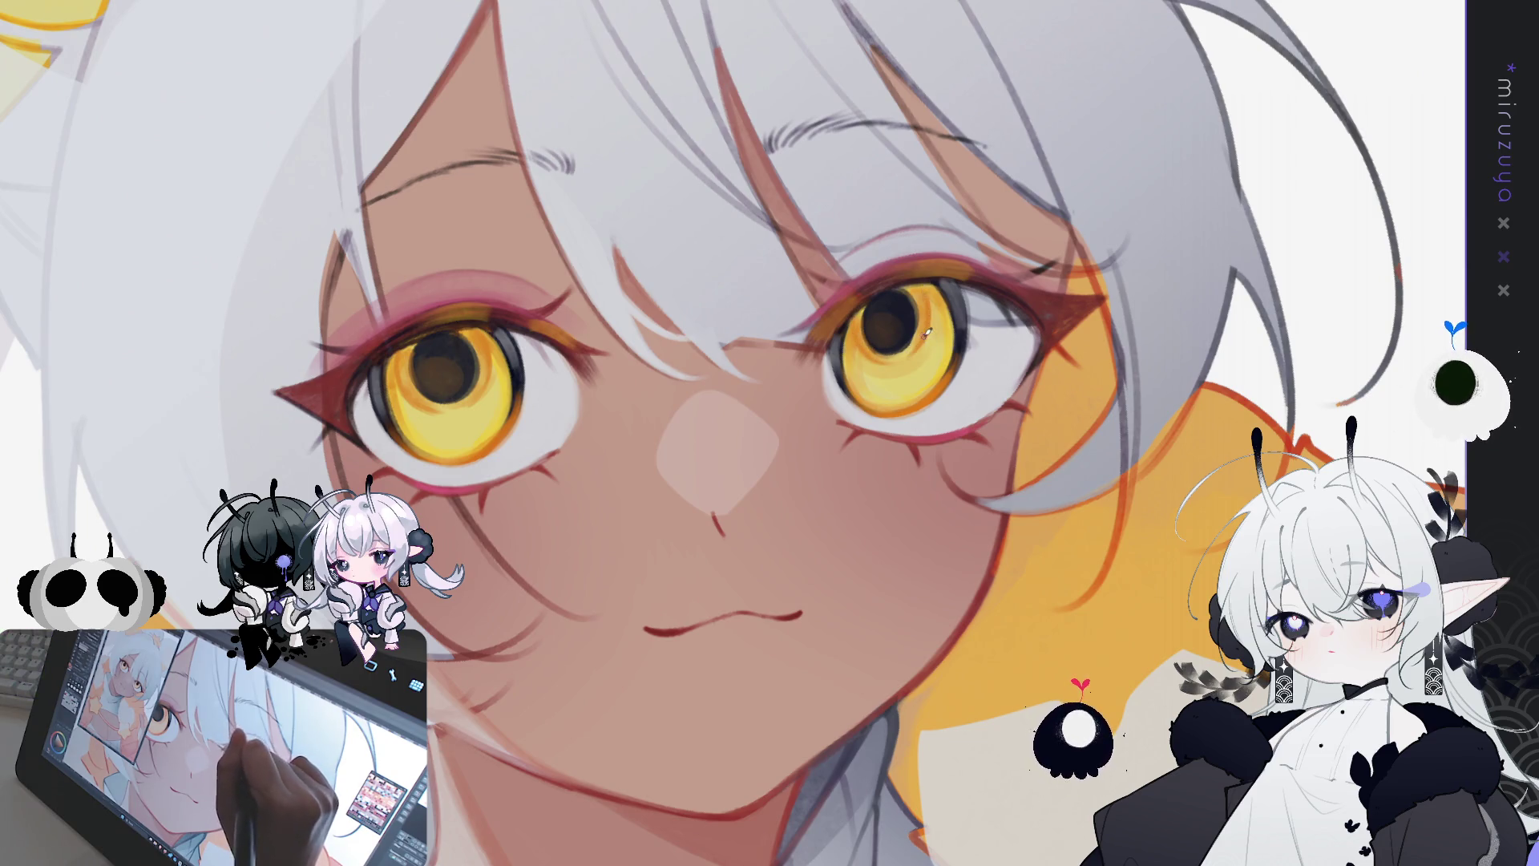
{"action": "mouse_move", "coordinate": [928, 331]}
{"action": "left_mouse_down"}
{"action": "mouse_move", "coordinate": [951, 461]}
{"action": "mouse_move", "coordinate": [918, 550]}
{"action": "left_mouse_up"}
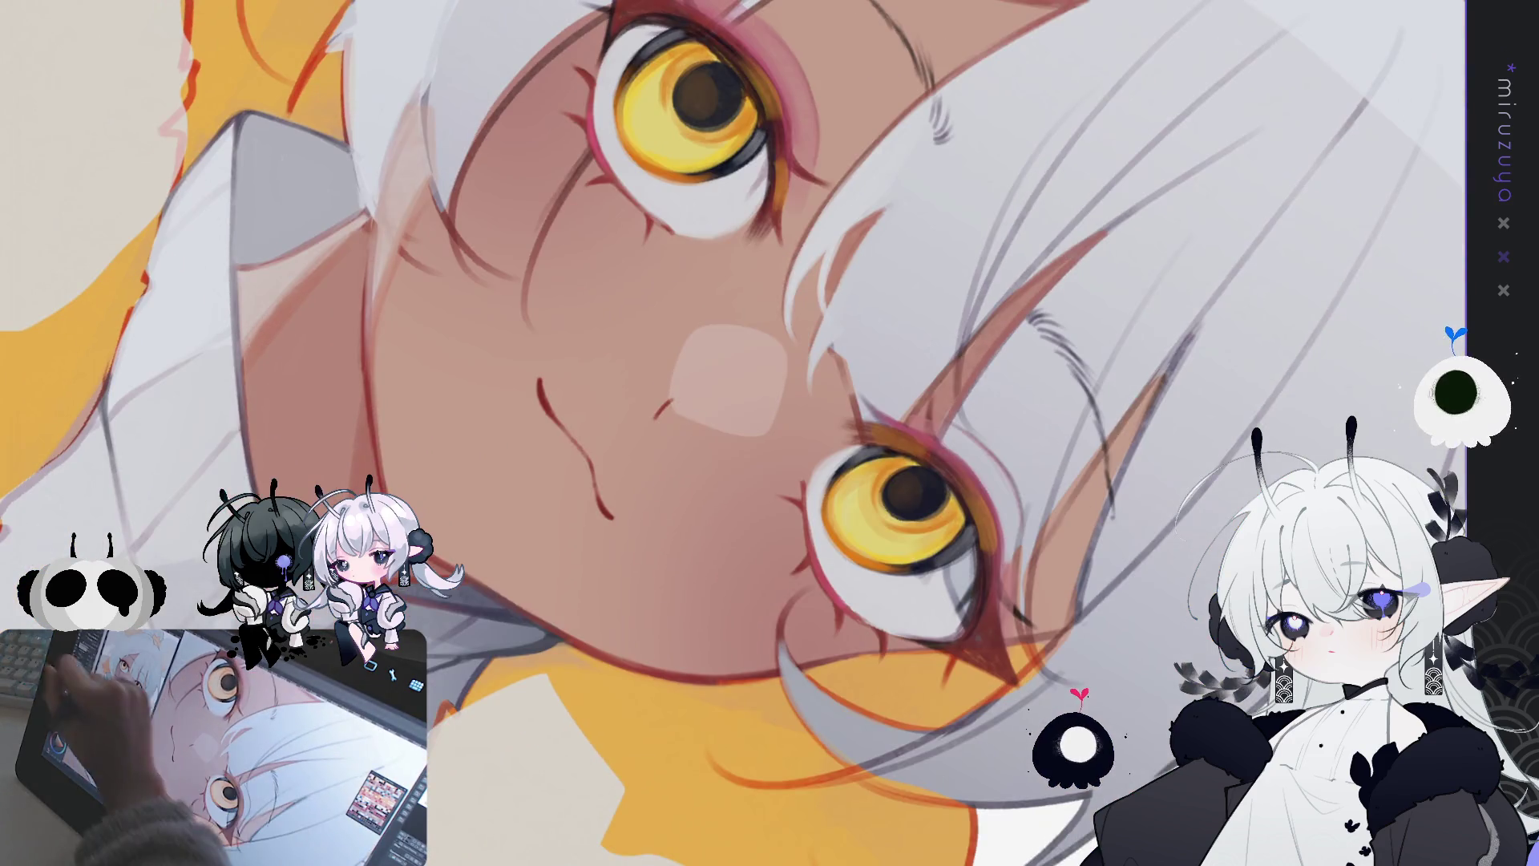
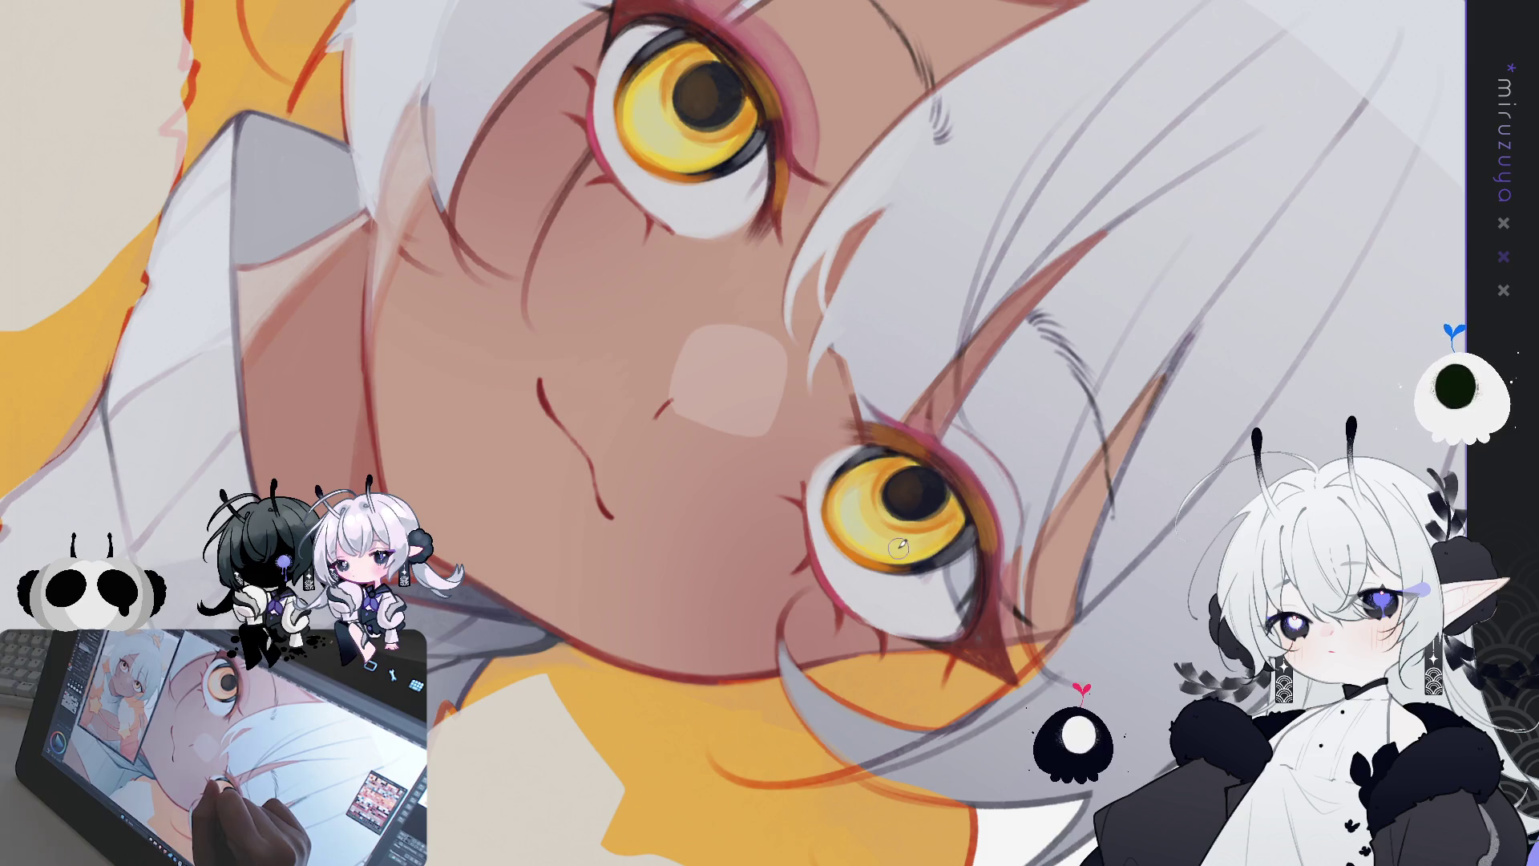
Step: Rotate the canvas so the face is upright, then centre it for eye detailing
{"action": "mouse_move", "coordinate": [897, 548]}
{"action": "left_mouse_down"}
{"action": "mouse_move", "coordinate": [918, 516]}
{"action": "mouse_move", "coordinate": [929, 372]}
{"action": "left_mouse_up"}
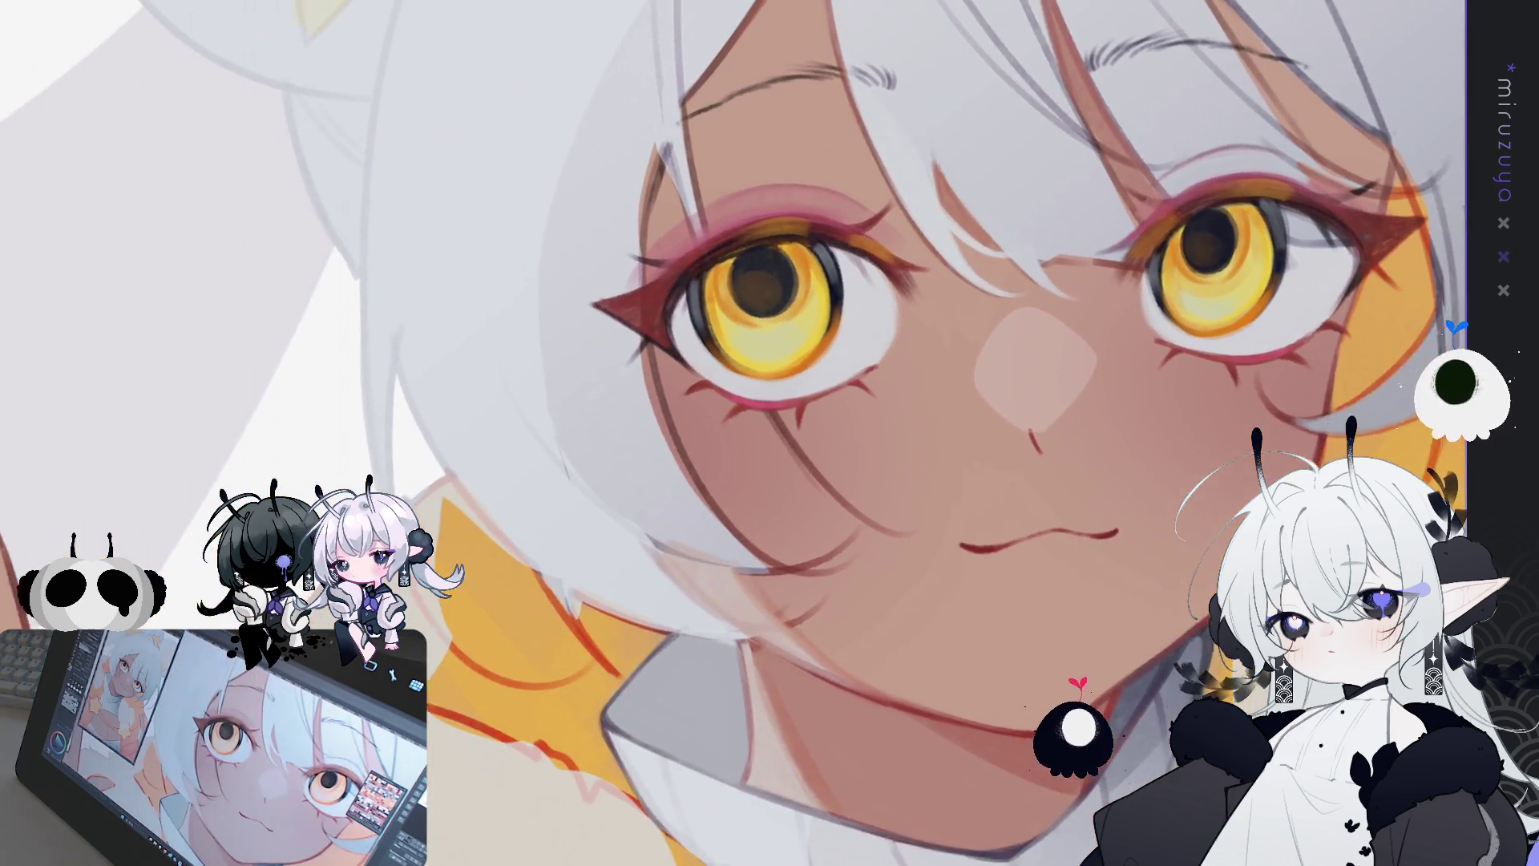
{"action": "left_click_drag", "start_coordinate": [1034, 433], "coordinate": [894, 505]}
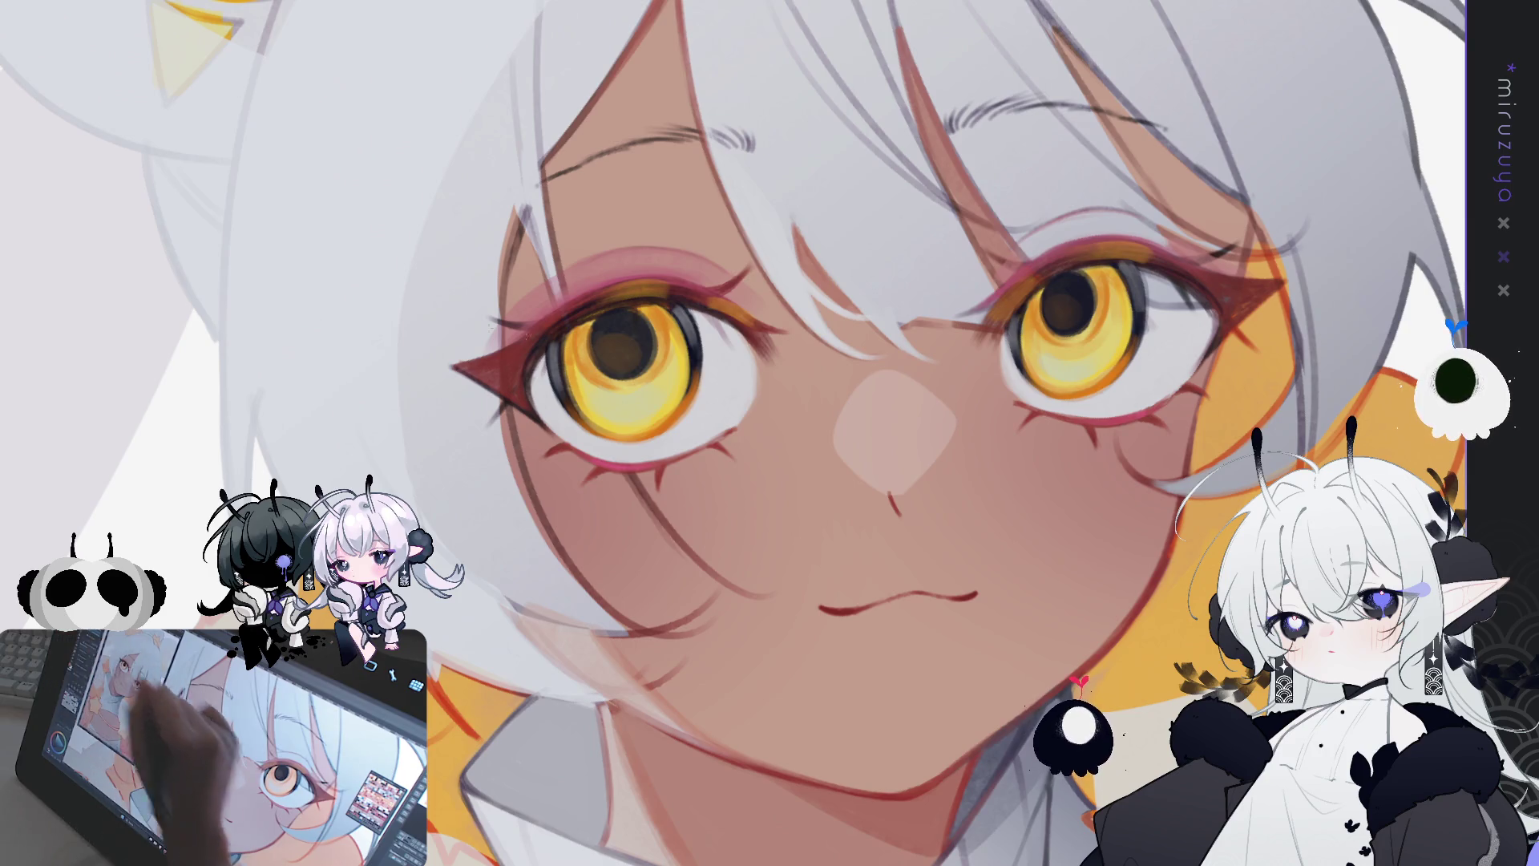
Step: Centre a radial ruler on the left pupil and draw a white starburst sparkle there
{"action": "left_click", "coordinate": [638, 395]}
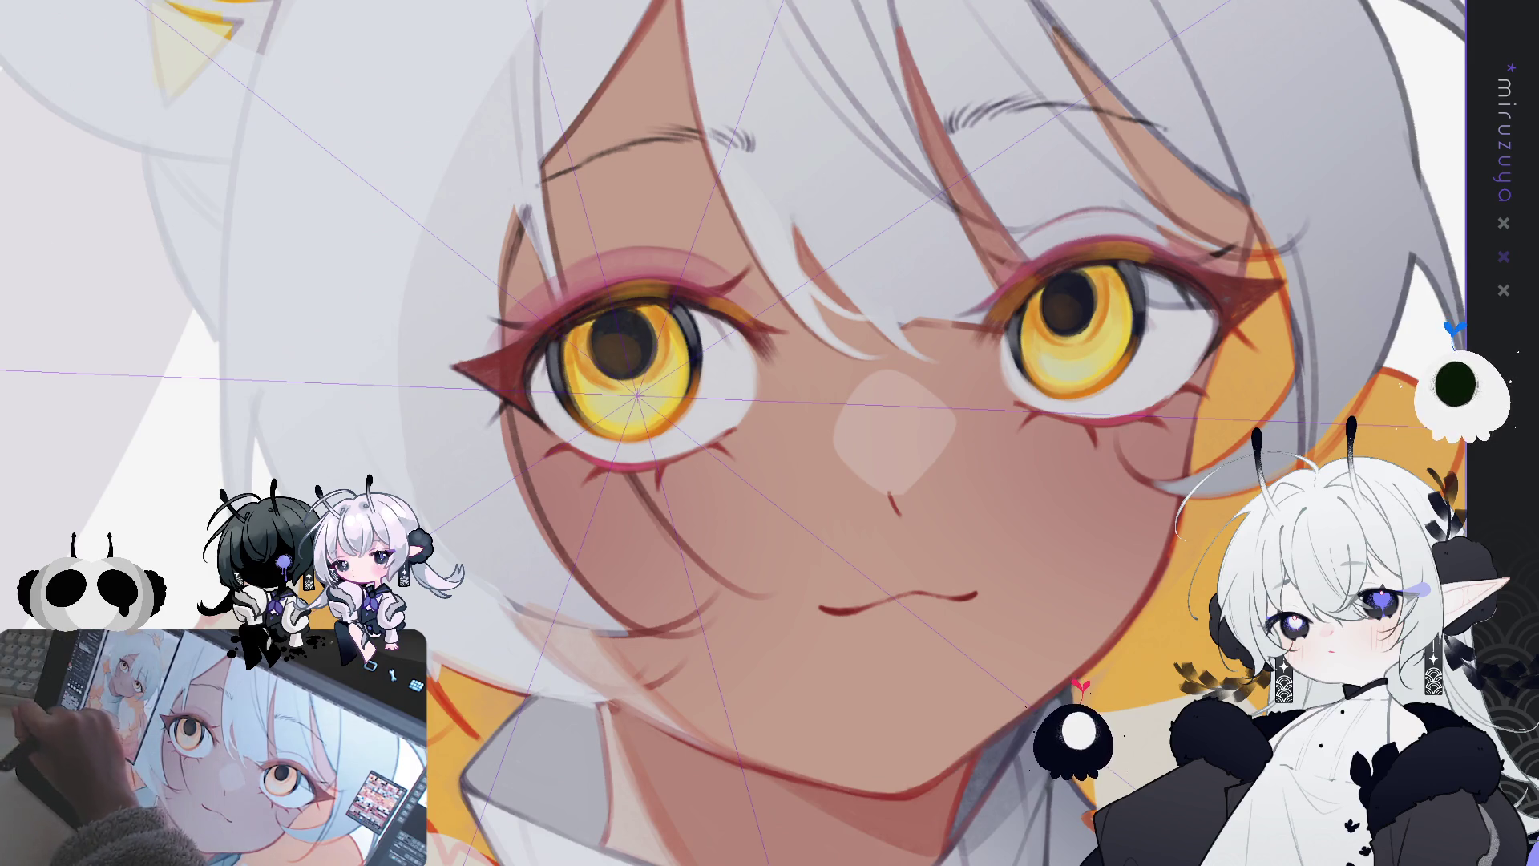
{"action": "mouse_move", "coordinate": [240, 481]}
{"action": "left_mouse_down"}
{"action": "mouse_move", "coordinate": [64, 449]}
{"action": "mouse_move", "coordinate": [802, 200]}
{"action": "left_mouse_up"}
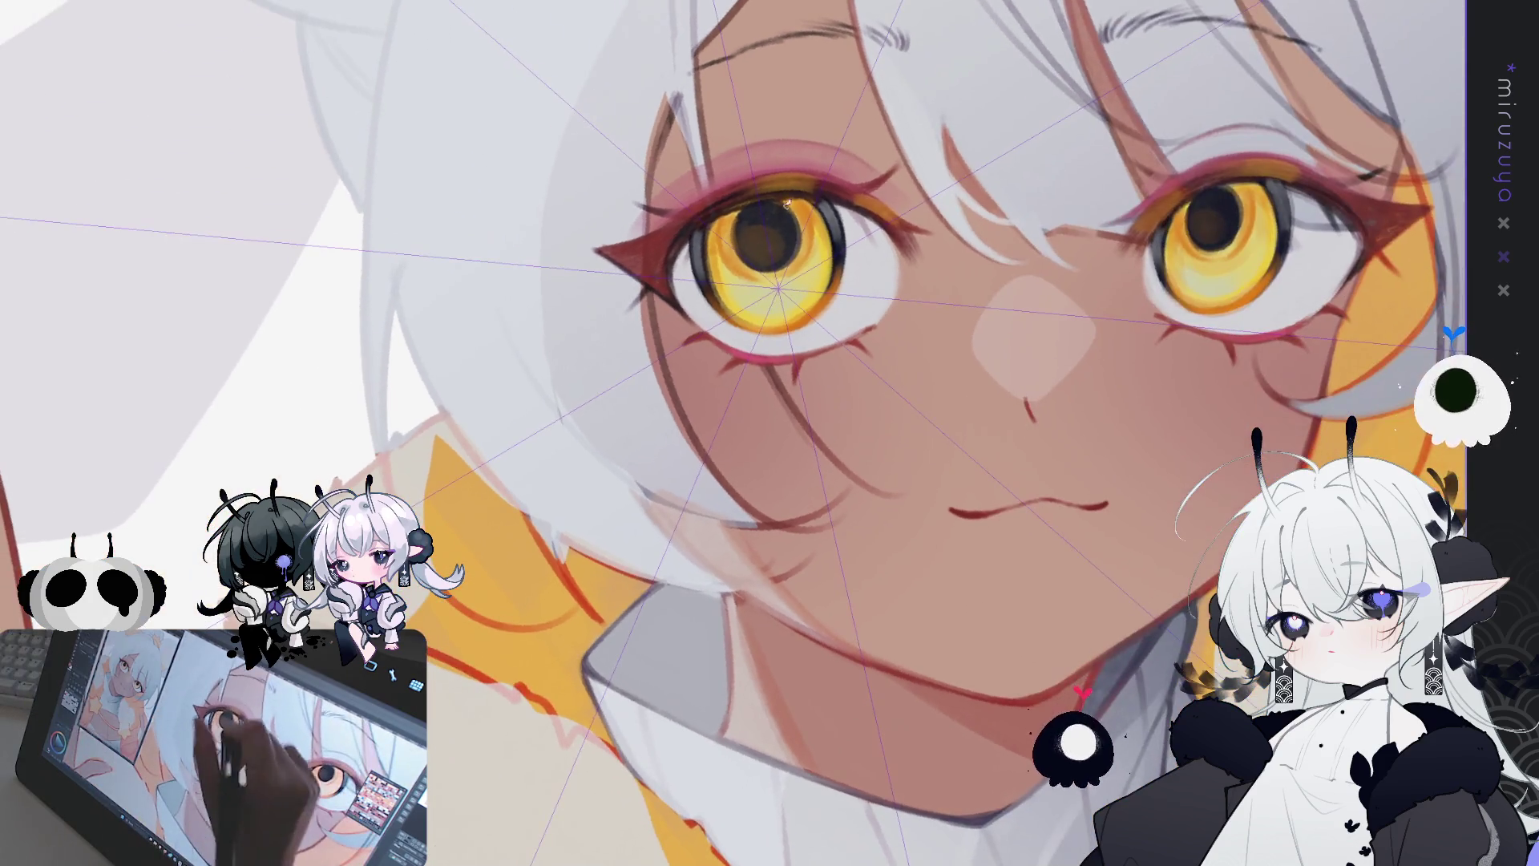
{"action": "left_click_drag", "start_coordinate": [774, 258], "coordinate": [782, 273]}
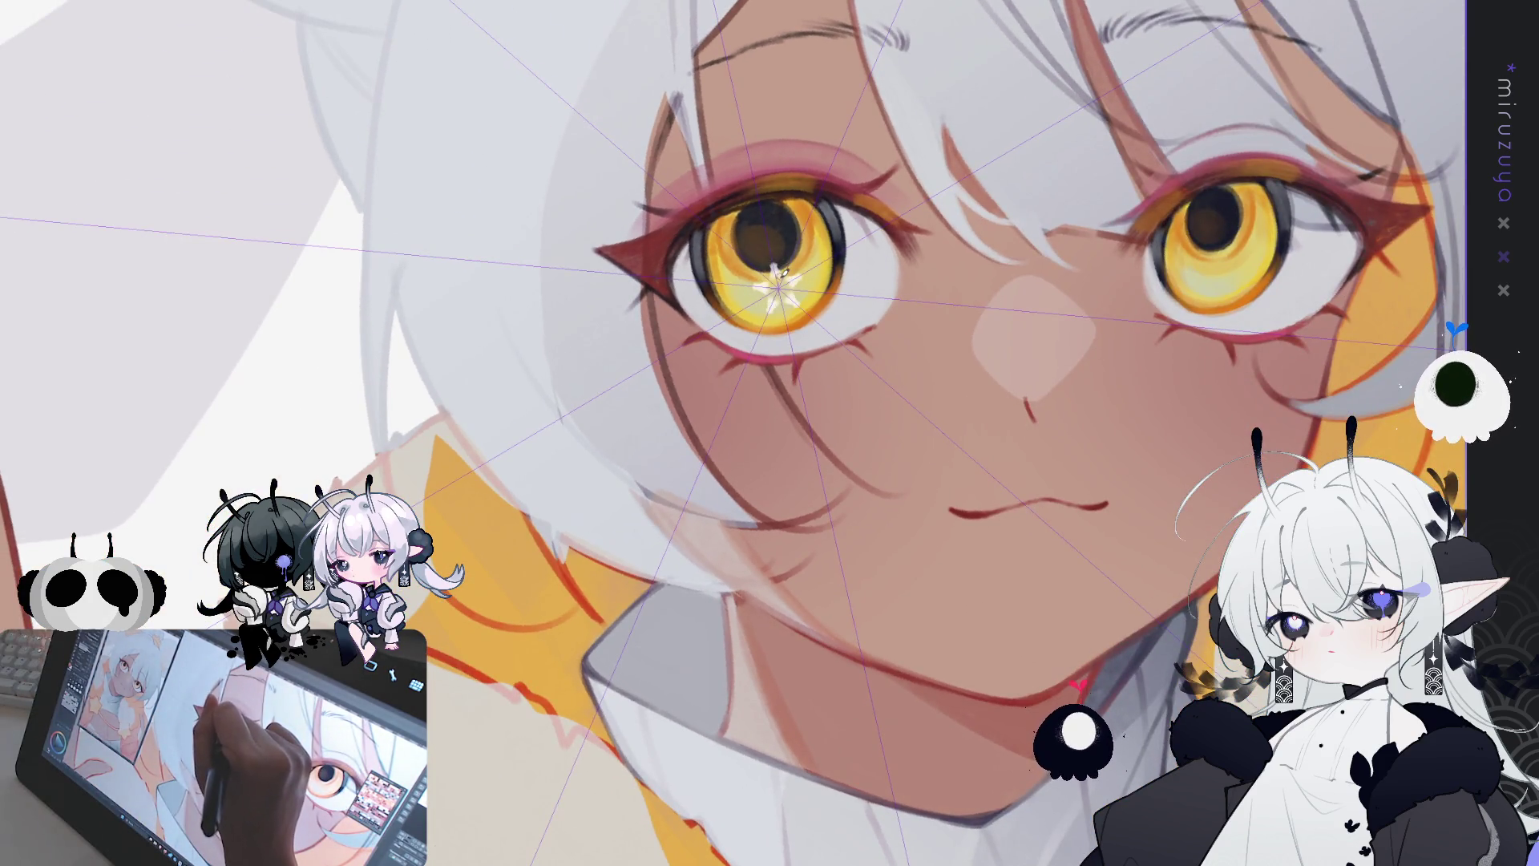
{"action": "key", "text": "ctrl+z"}
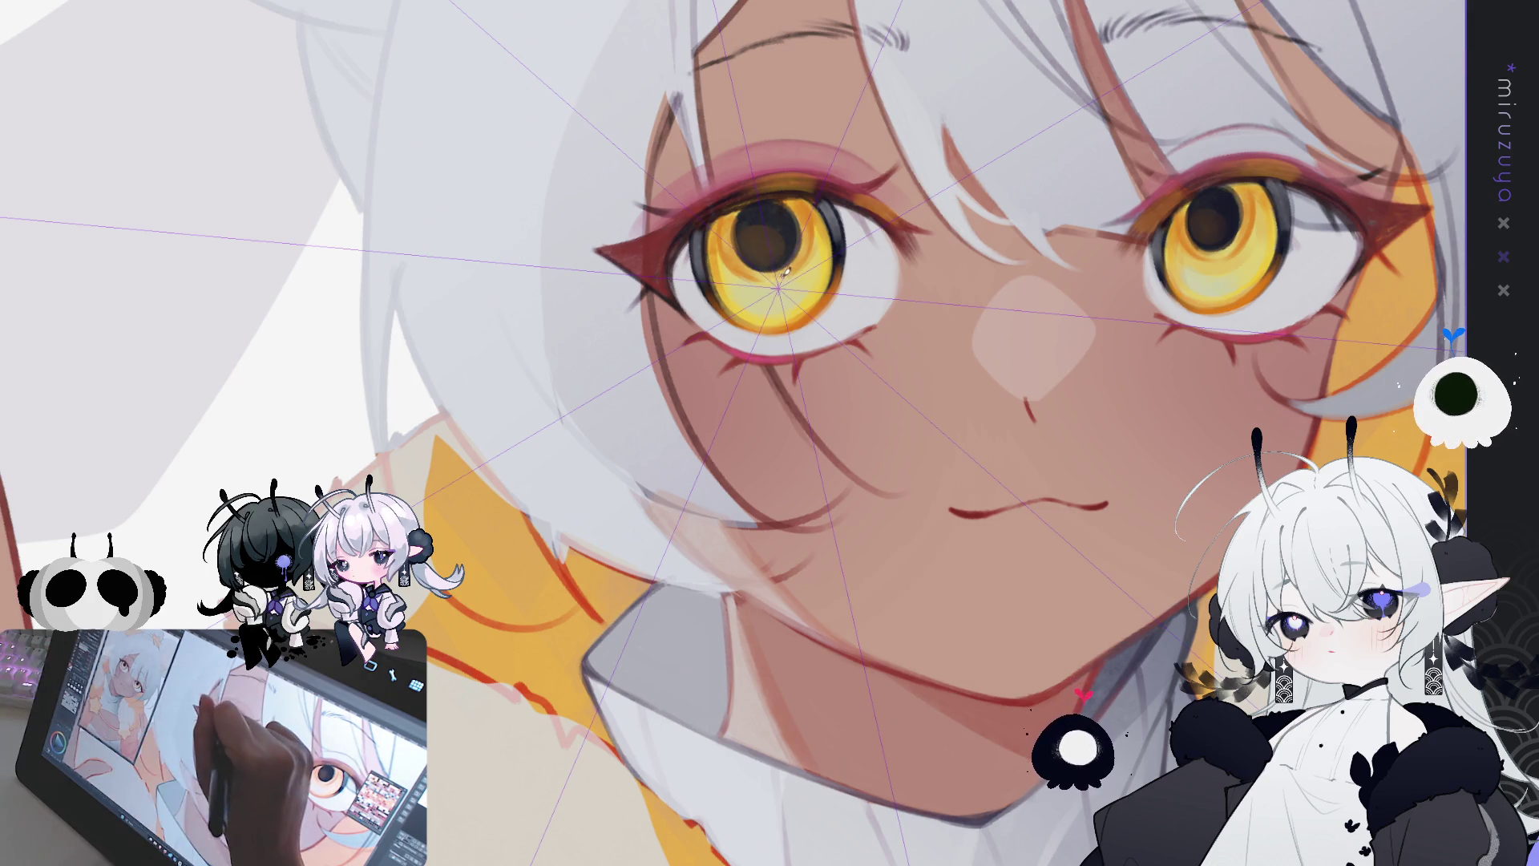
{"action": "left_click_drag", "start_coordinate": [782, 274], "coordinate": [787, 279]}
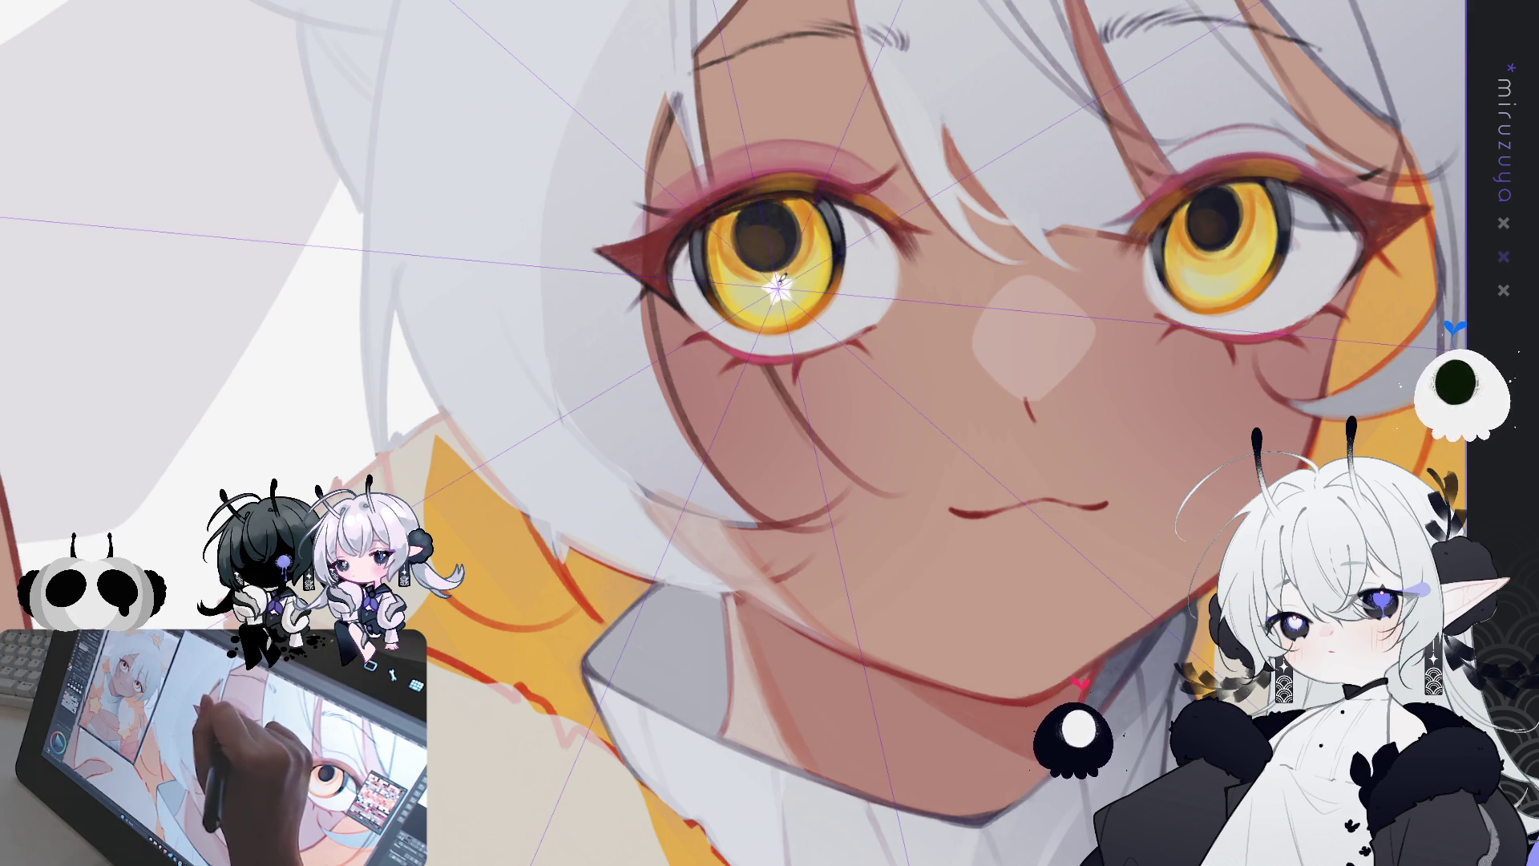
{"action": "mouse_move", "coordinate": [787, 279]}
{"action": "left_mouse_down"}
{"action": "mouse_move", "coordinate": [933, 596]}
{"action": "mouse_move", "coordinate": [919, 605]}
{"action": "left_mouse_up"}
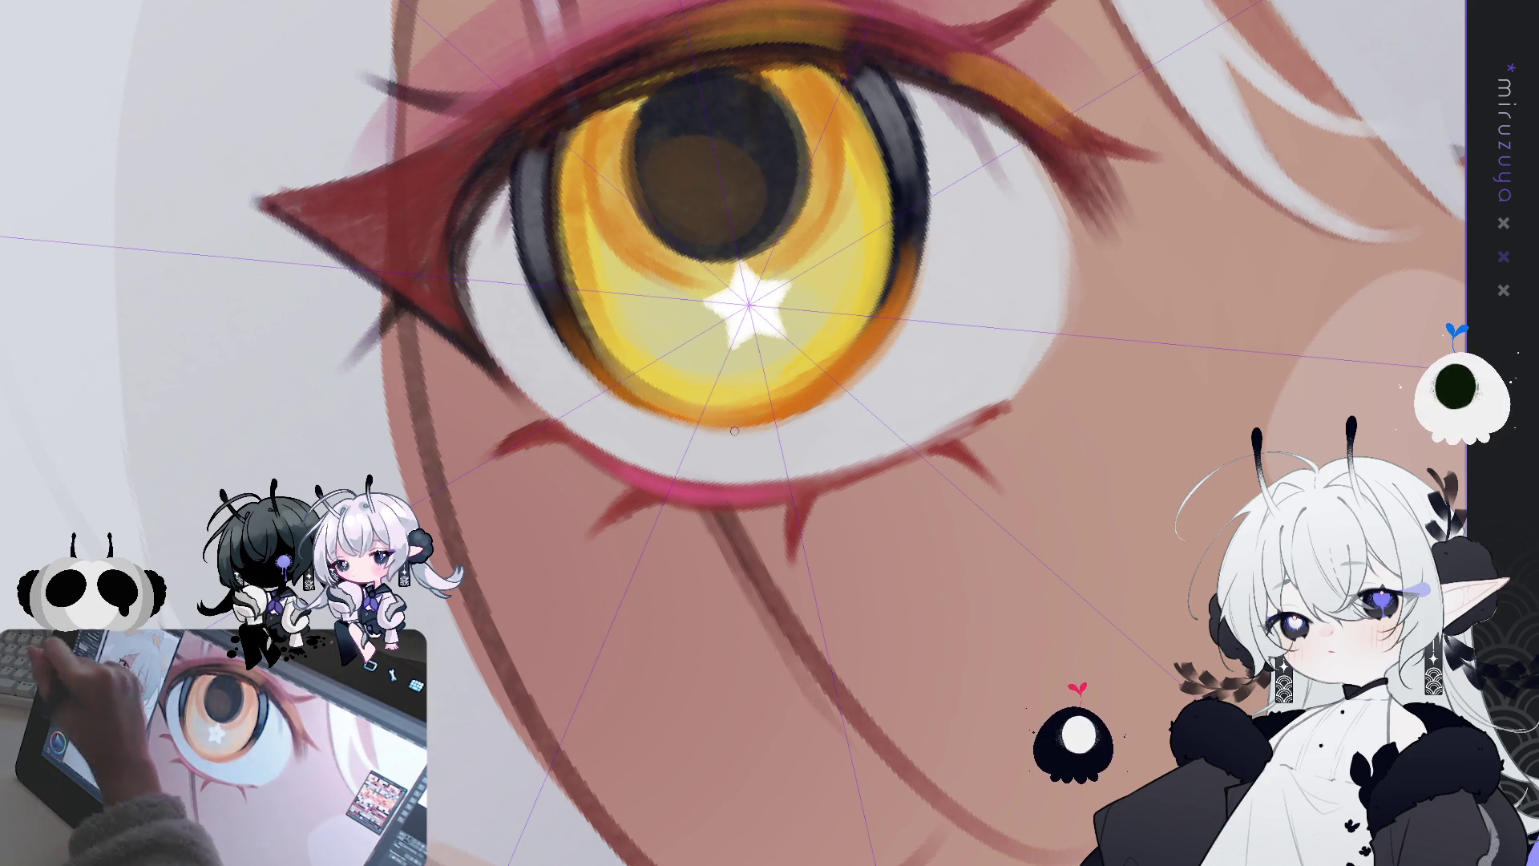
Step: Undo a trial smudge on the star and hide the radial guide lines
{"action": "left_click_drag", "start_coordinate": [758, 340], "coordinate": [775, 329]}
{"action": "key", "text": "ctrl+z"}
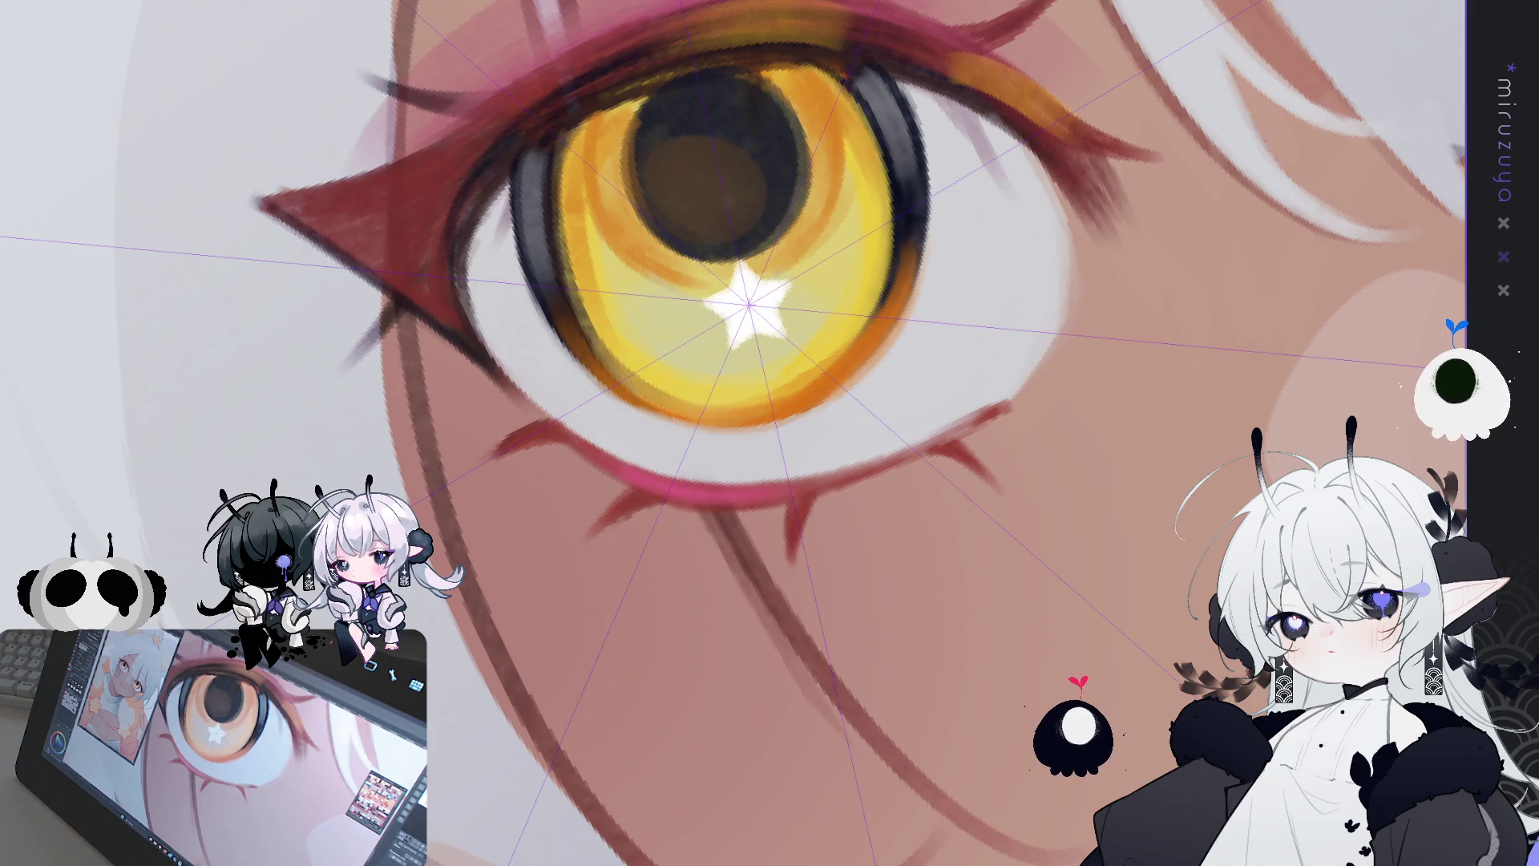
{"action": "key", "text": "ctrl+z"}
Step: Edge the star sparkle with purple along its bottom and pink-red on its upper-left
{"action": "left_click_drag", "start_coordinate": [739, 346], "coordinate": [784, 332]}
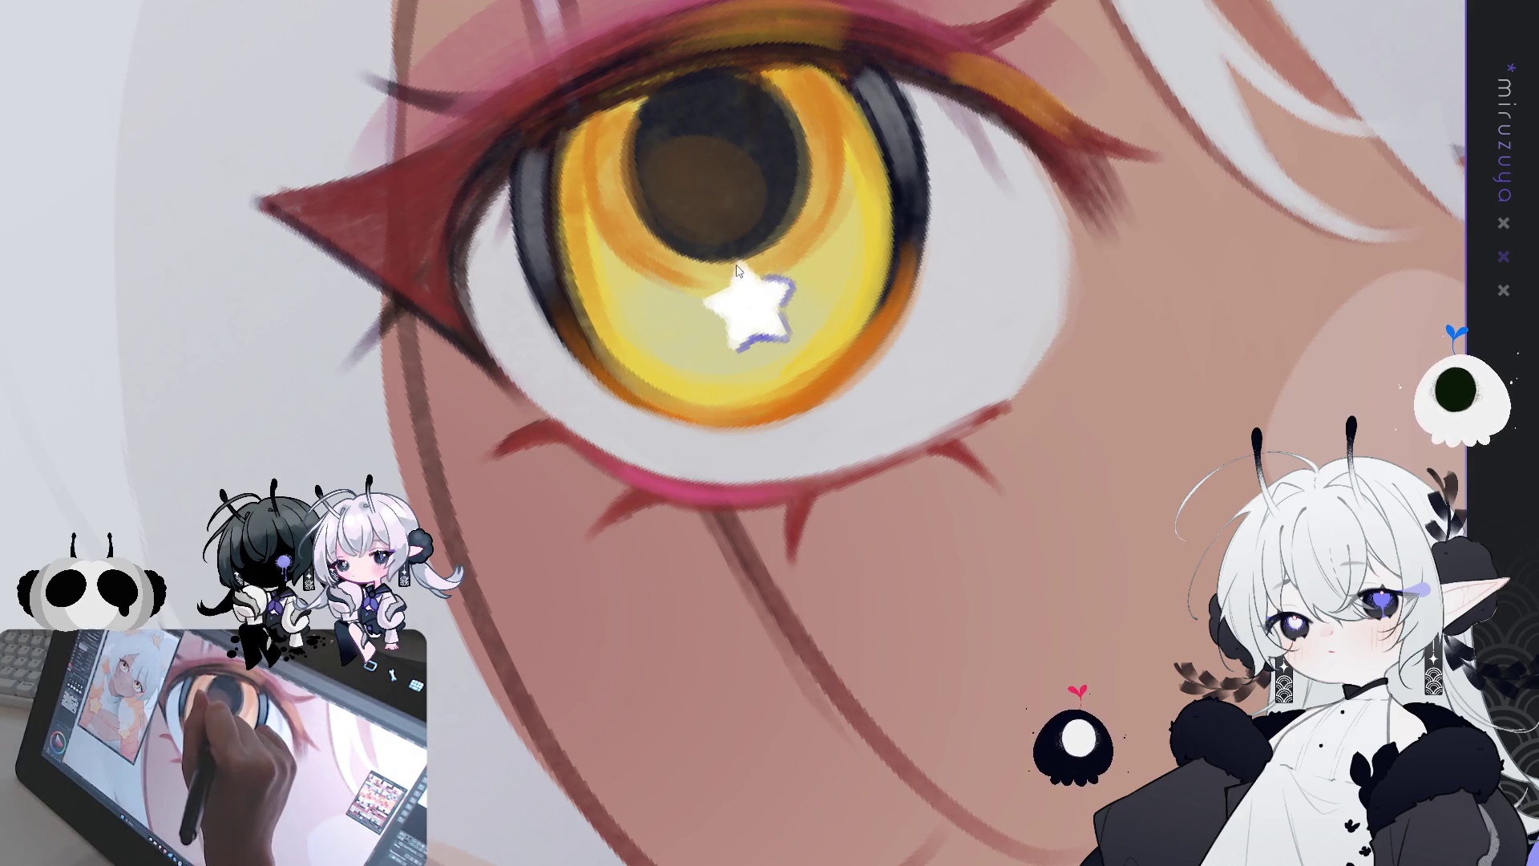
{"action": "mouse_move", "coordinate": [734, 271]}
{"action": "left_mouse_down"}
{"action": "mouse_move", "coordinate": [707, 298]}
{"action": "mouse_move", "coordinate": [718, 311]}
{"action": "left_mouse_up"}
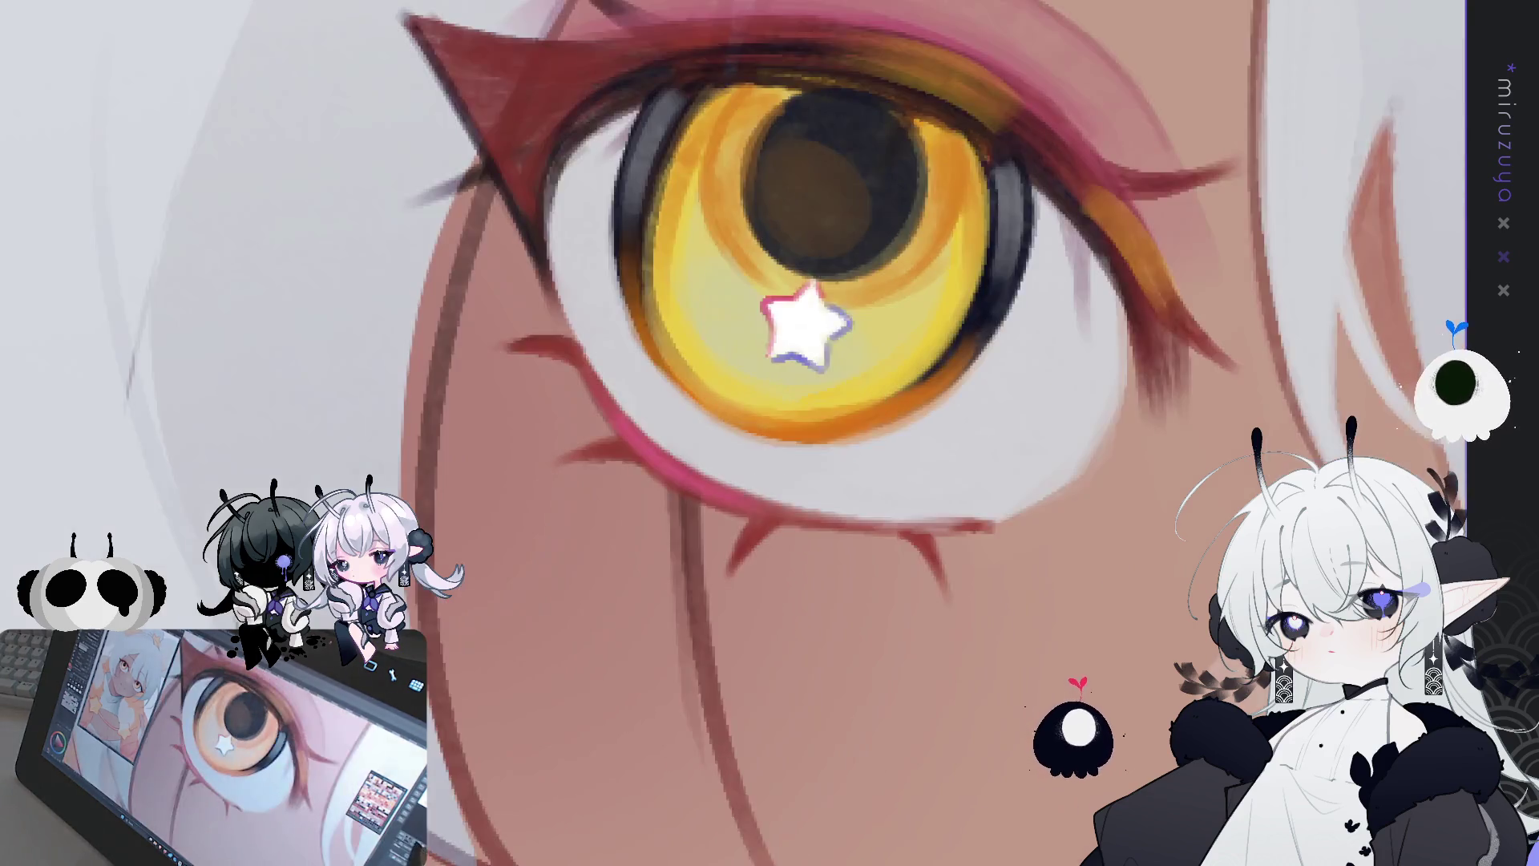
{"action": "scroll", "coordinate": [734, 433], "scroll_direction": "down", "scroll_amount": 2}
{"action": "key", "text": "ctrl+t"}
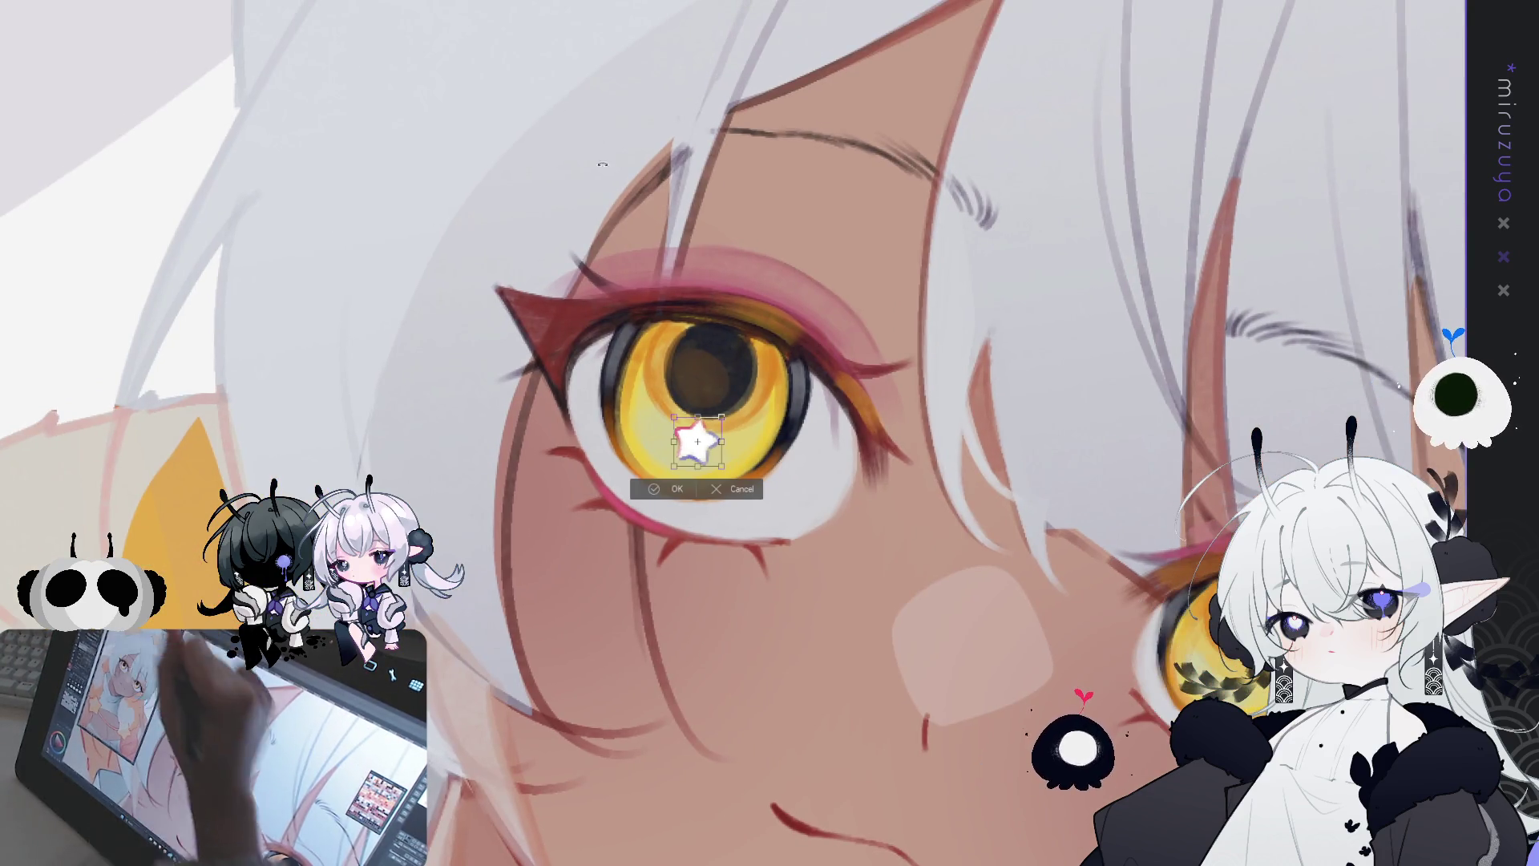
Step: Shift the left eye's star sparkle up to the pupil's top edge and confirm
{"action": "left_click_drag", "start_coordinate": [696, 439], "coordinate": [732, 324]}
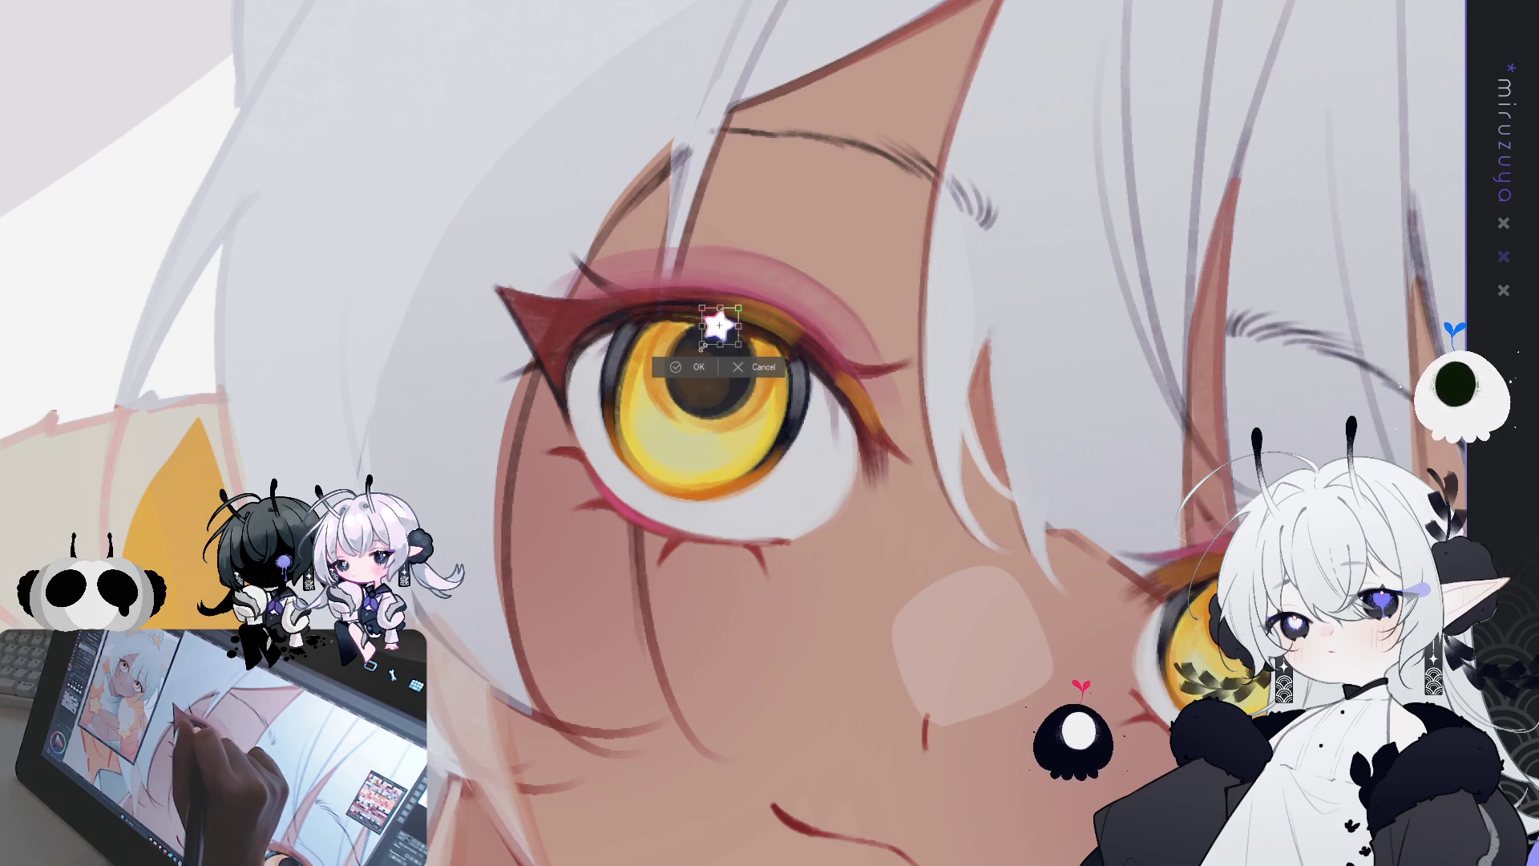
{"action": "left_click", "coordinate": [699, 366]}
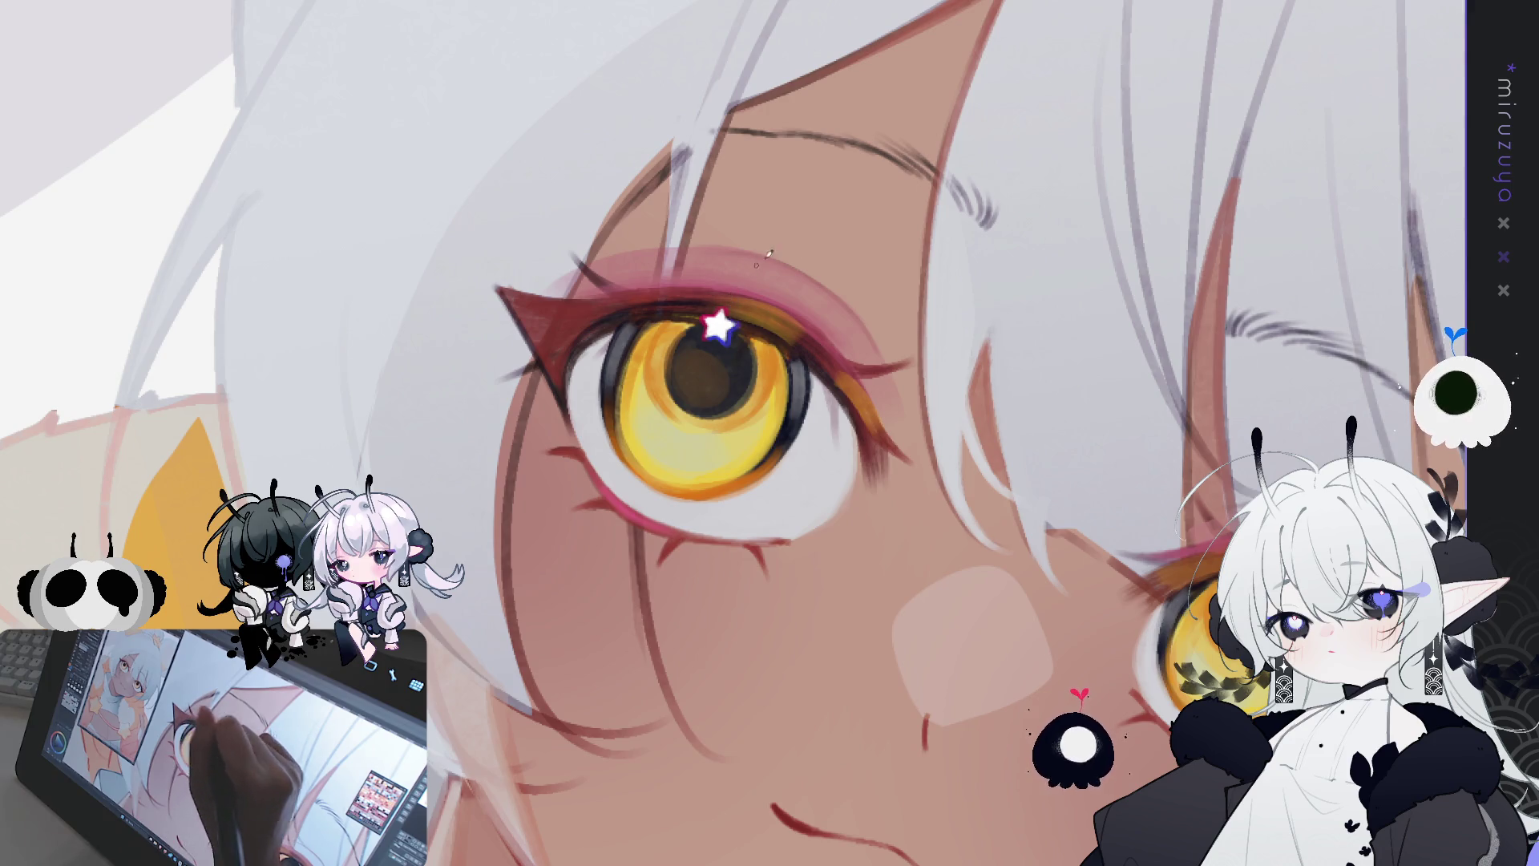
{"action": "scroll", "coordinate": [744, 318], "scroll_direction": "down", "scroll_amount": 3}
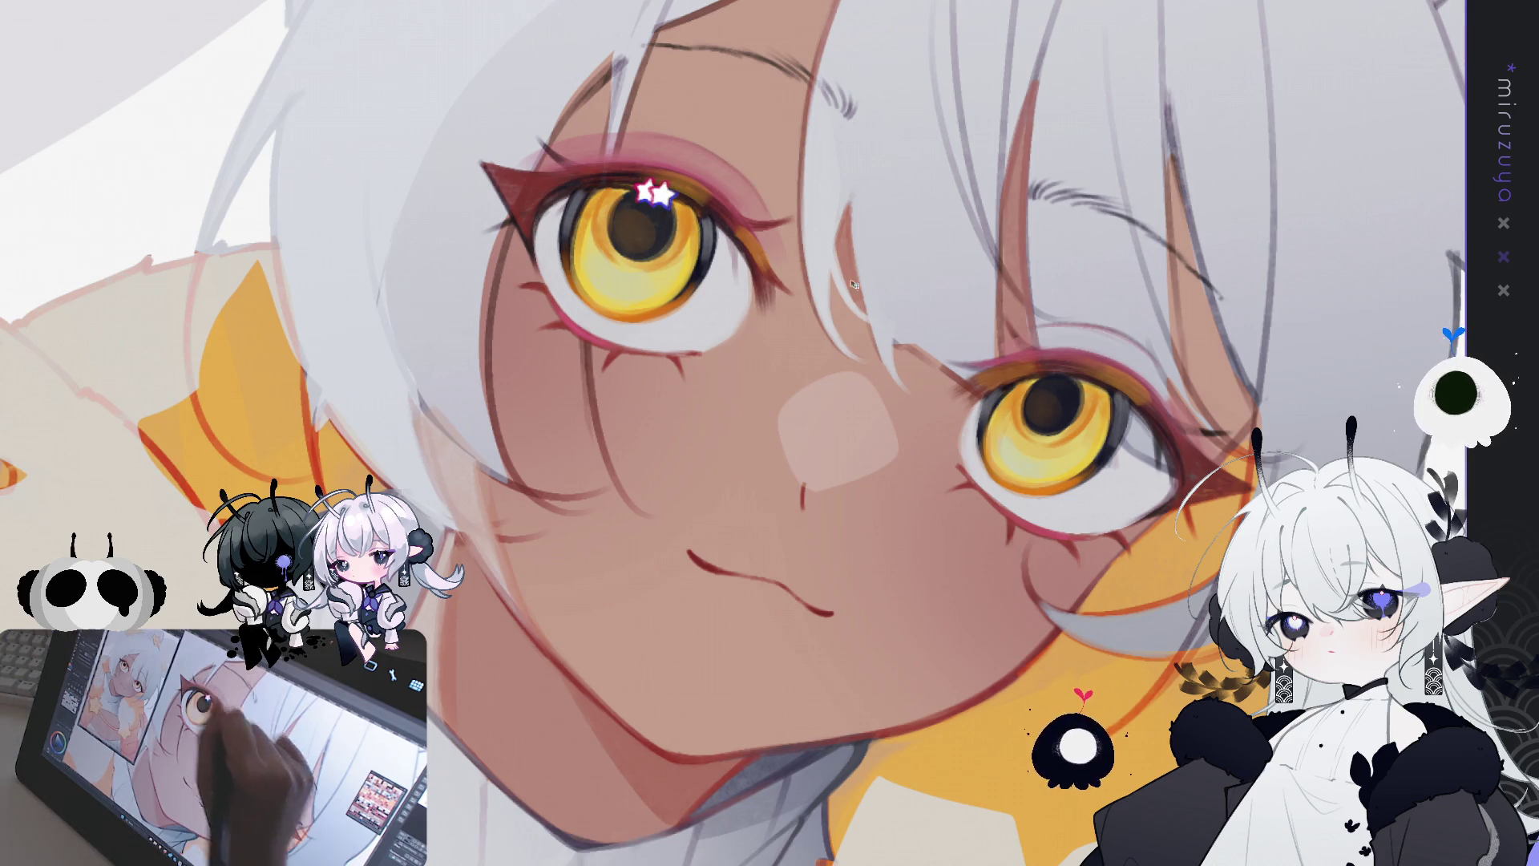
Step: Place a matching star sparkle atop the right pupil, then tilt the view toward level
{"action": "left_click", "coordinate": [1059, 377]}
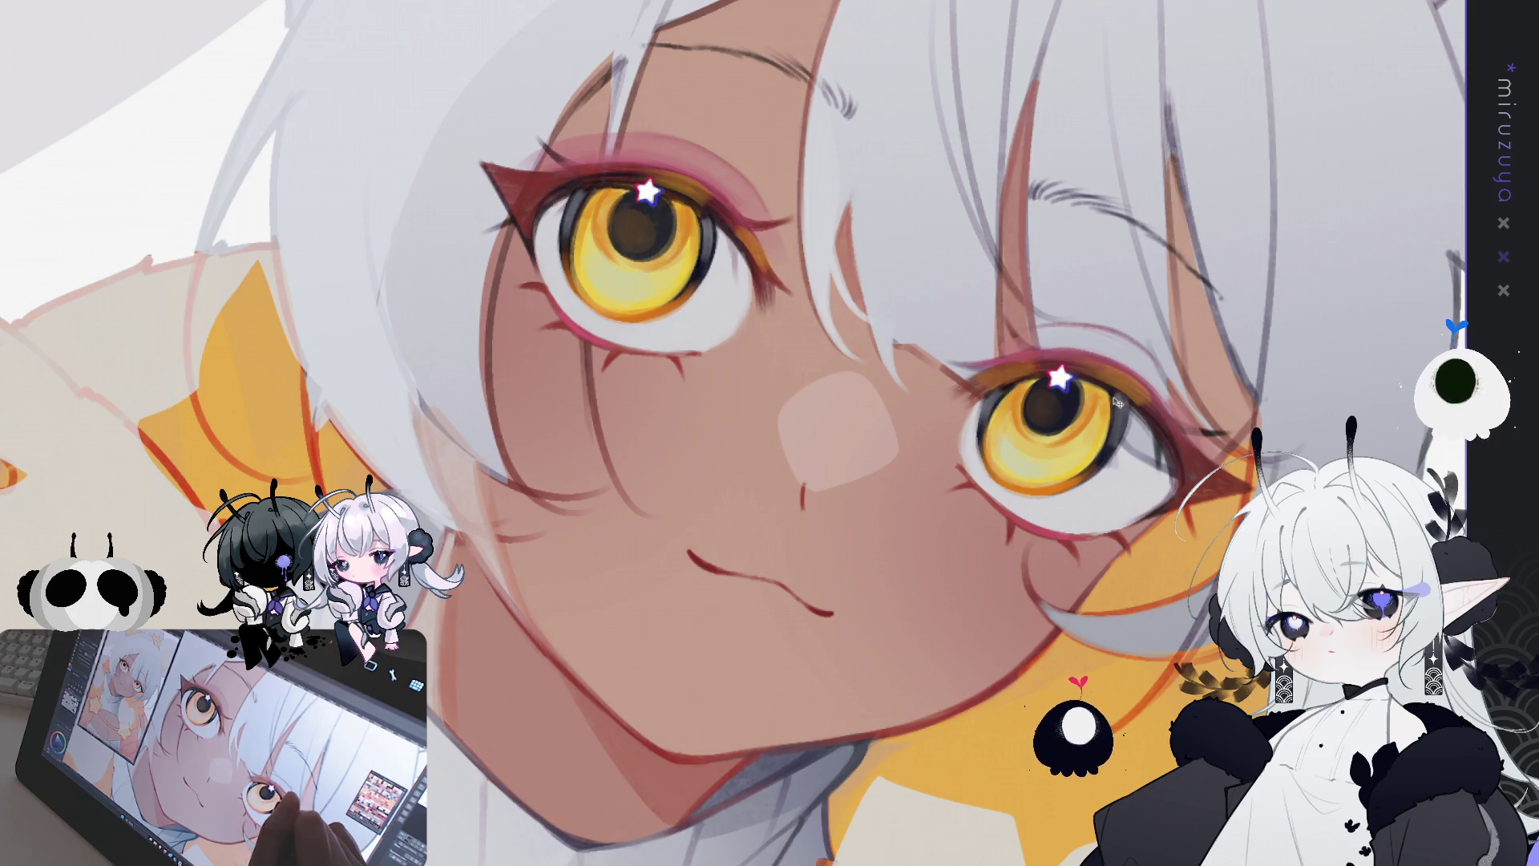
{"action": "key", "text": "ctrl+t"}
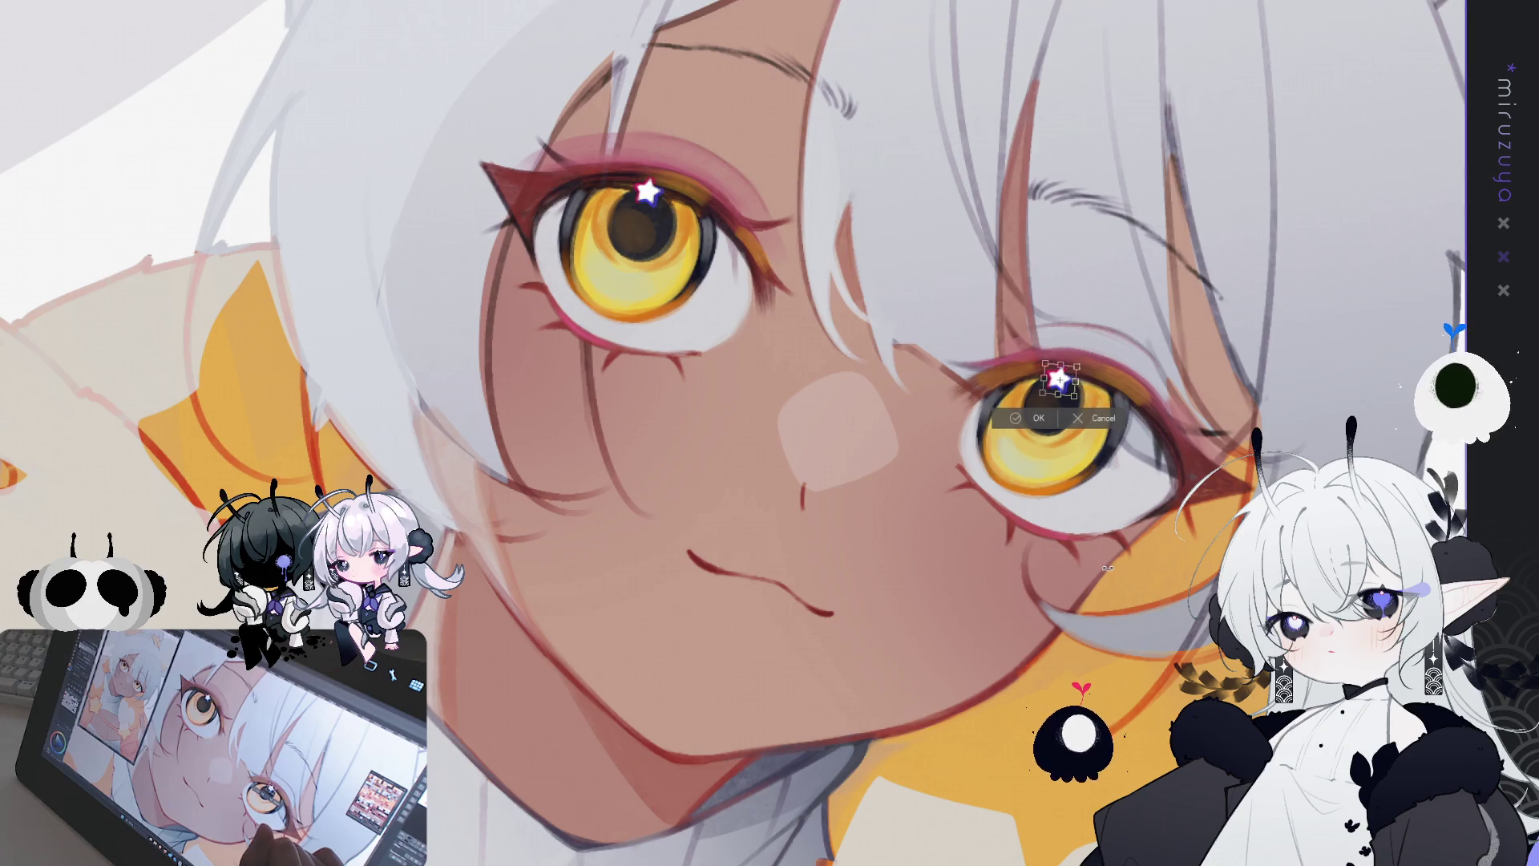
{"action": "key", "text": "Return"}
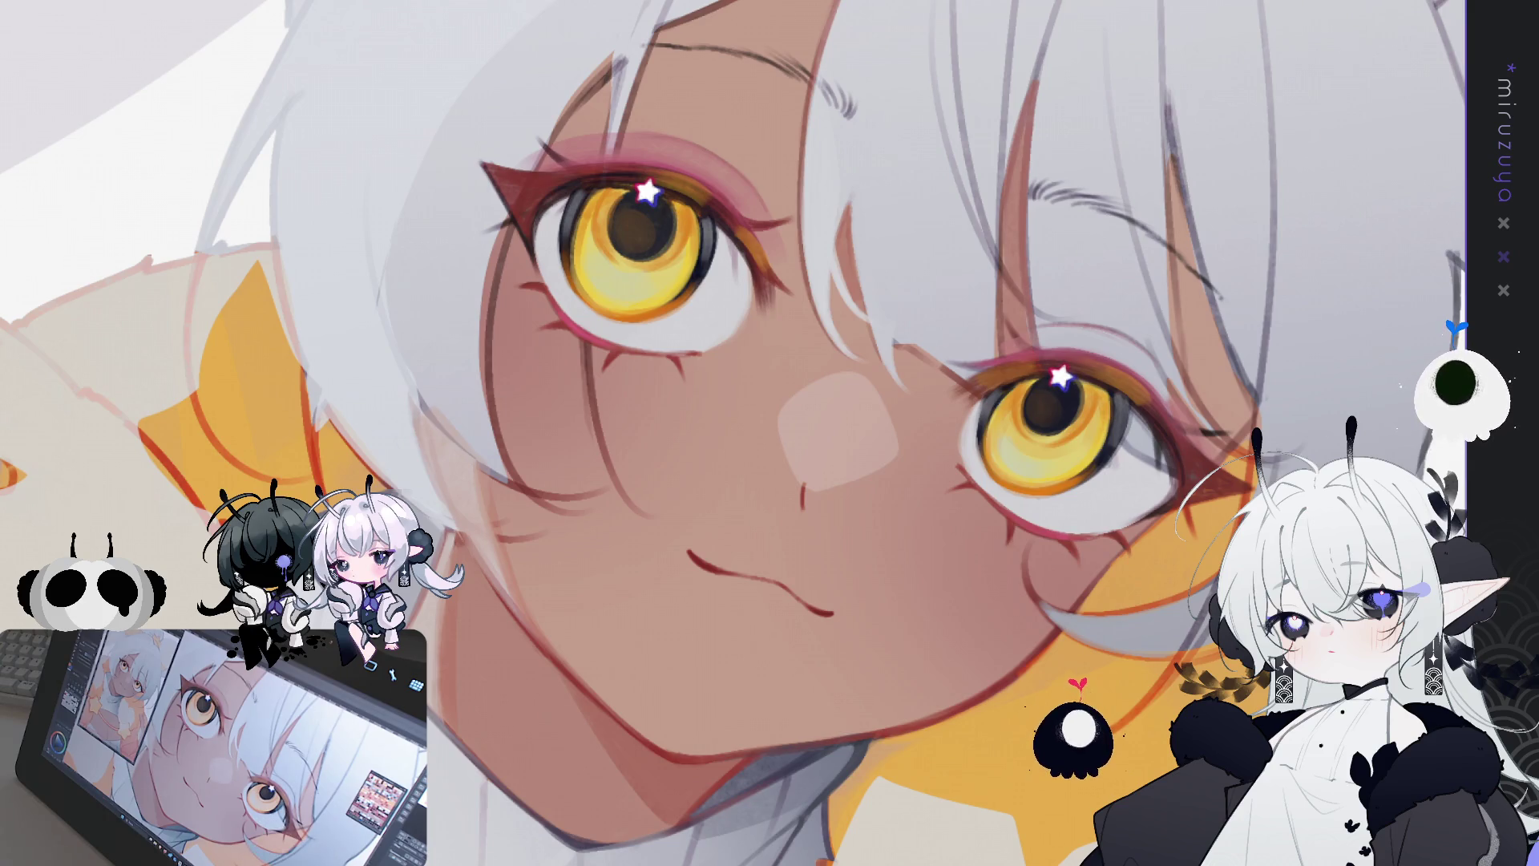
{"action": "key", "text": "minus"}
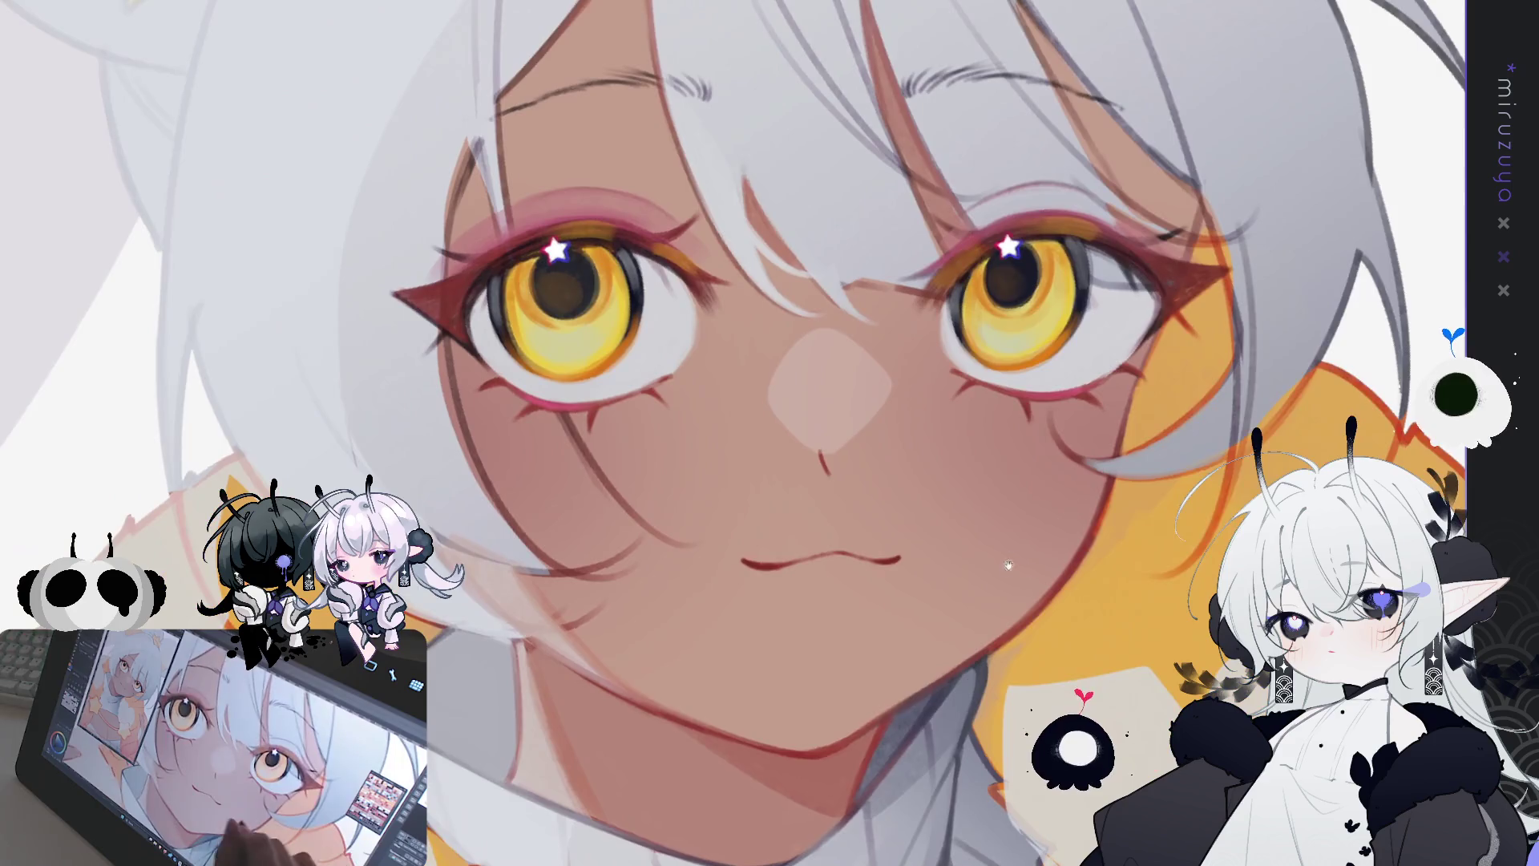
Step: Finish levelling the view and dot a tiny white highlight into each yellow eye
{"action": "key", "text": "minus"}
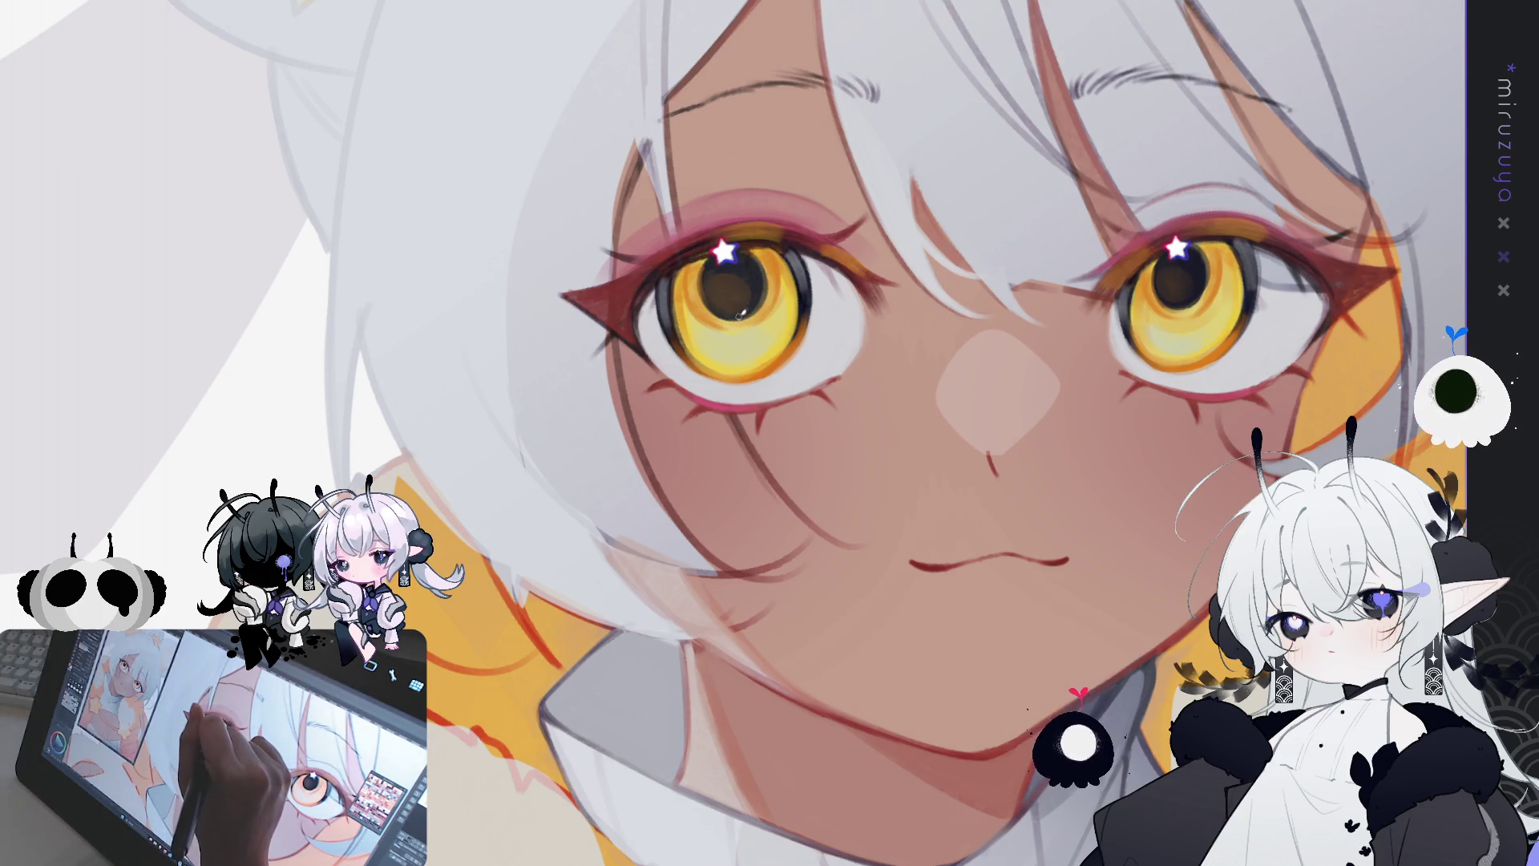
{"action": "left_click", "coordinate": [739, 318]}
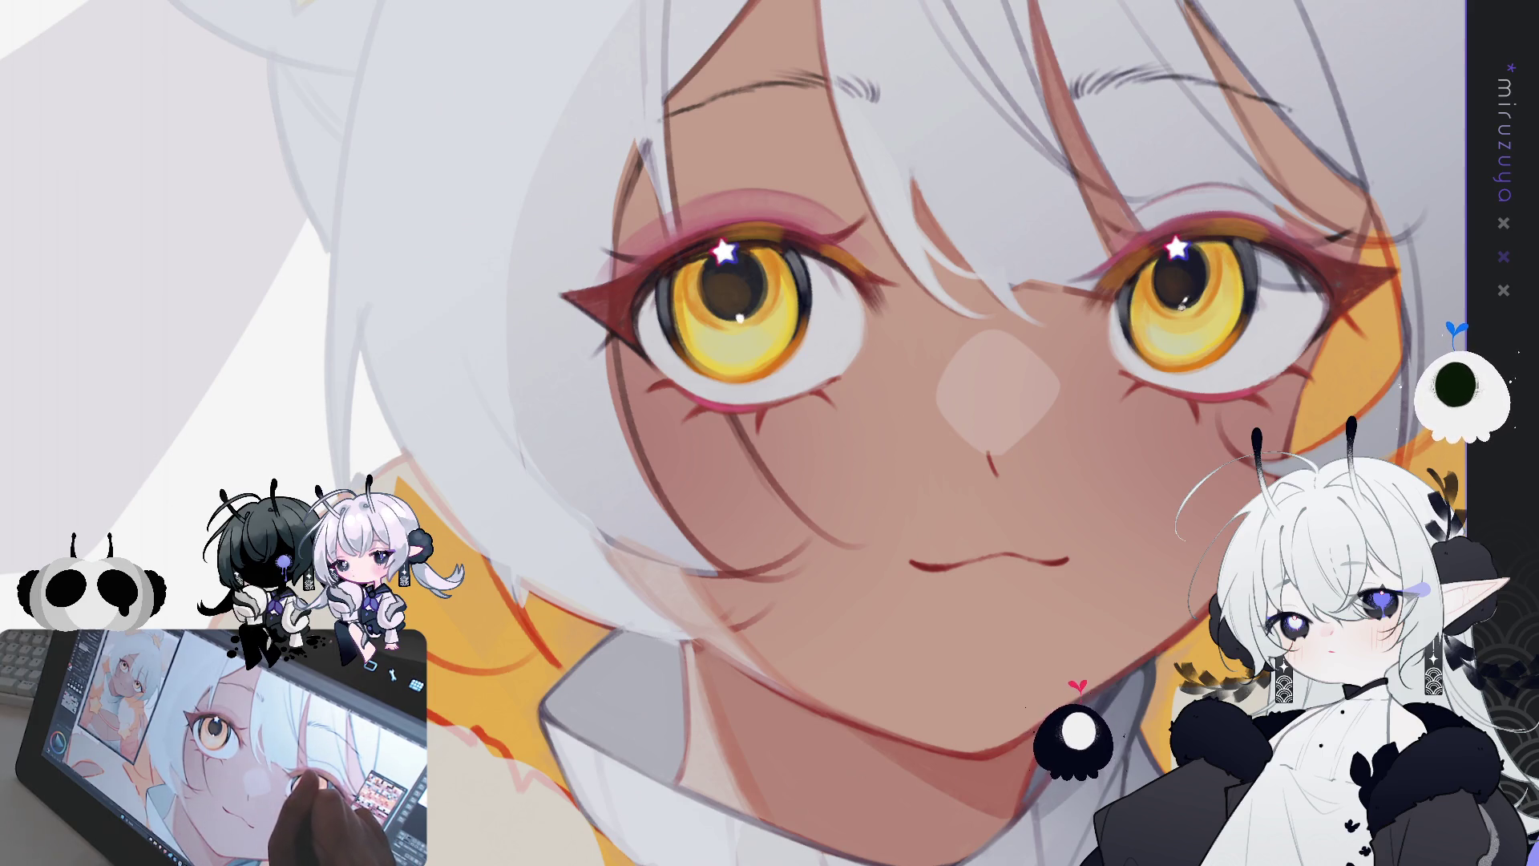
{"action": "left_click", "coordinate": [1181, 306]}
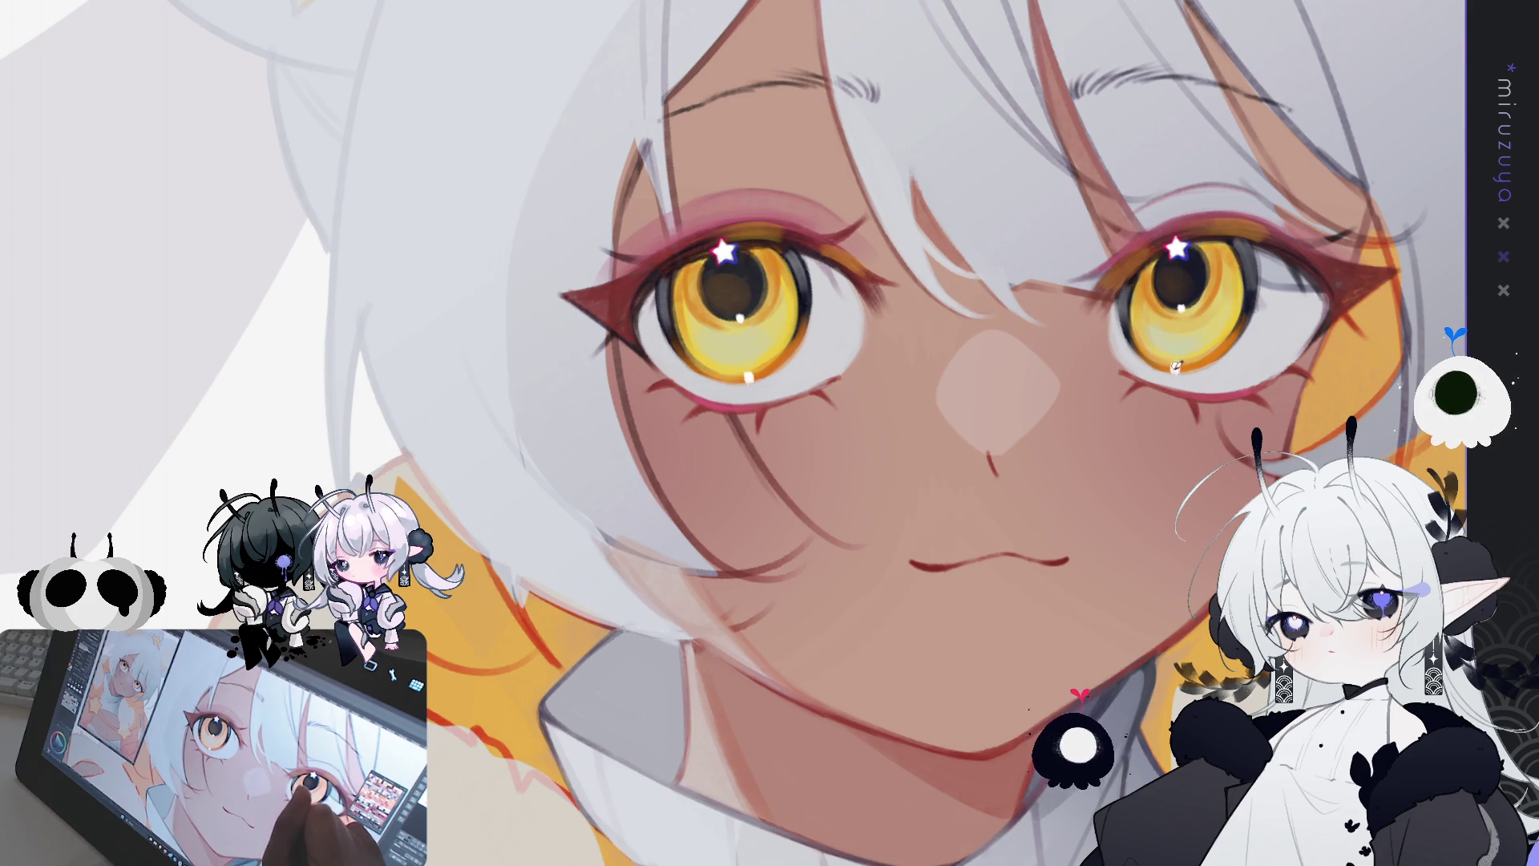
Step: Re-tilt the canvas until the face is level, then dot a blue-white glint on the right pupil
{"action": "left_click_drag", "start_coordinate": [1253, 293], "coordinate": [1027, 348]}
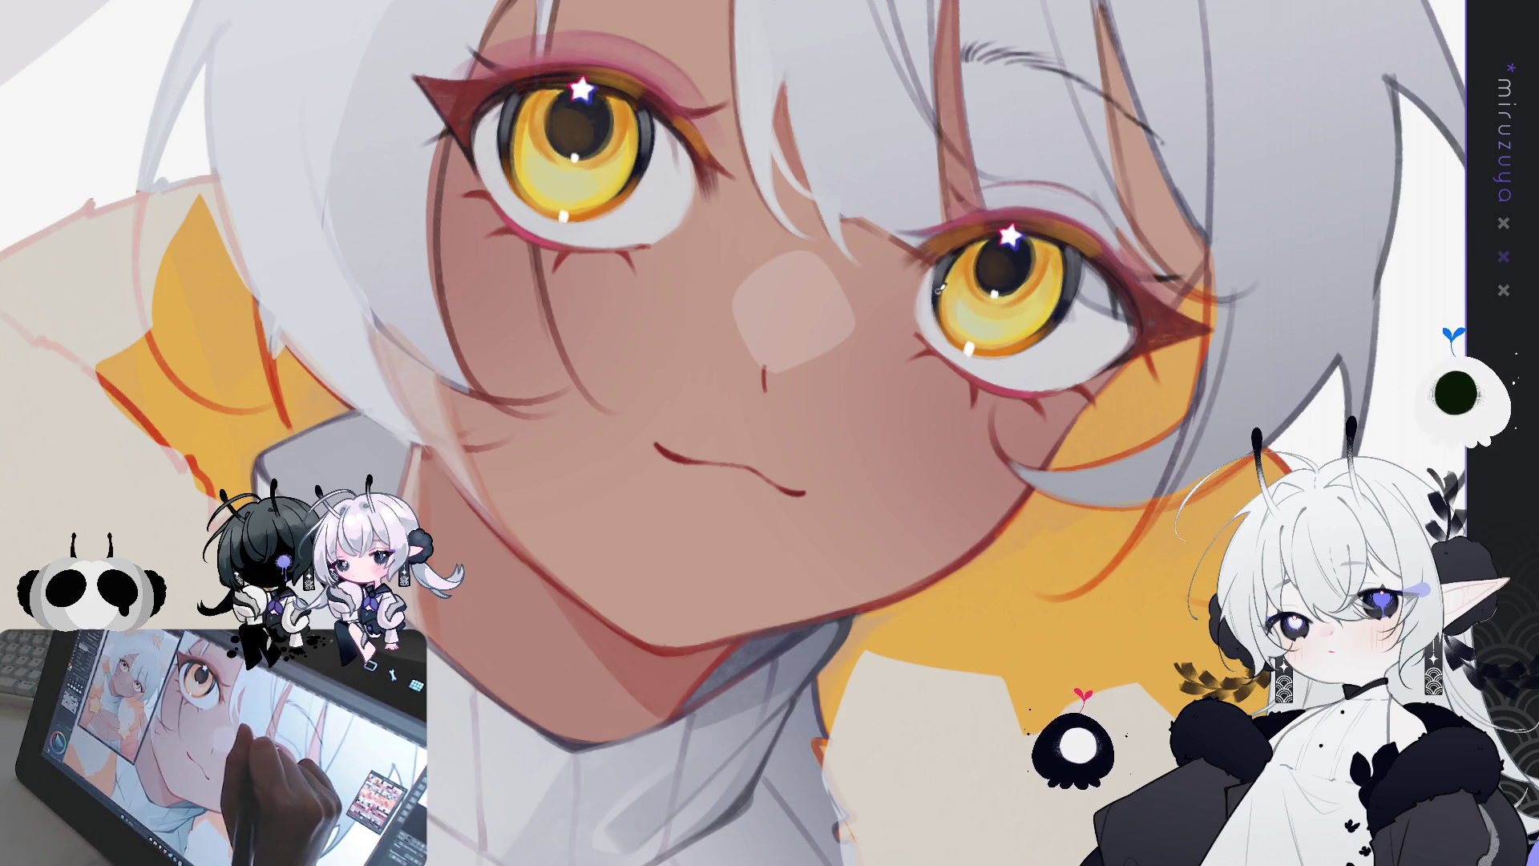
{"action": "left_click_drag", "start_coordinate": [939, 298], "coordinate": [951, 227]}
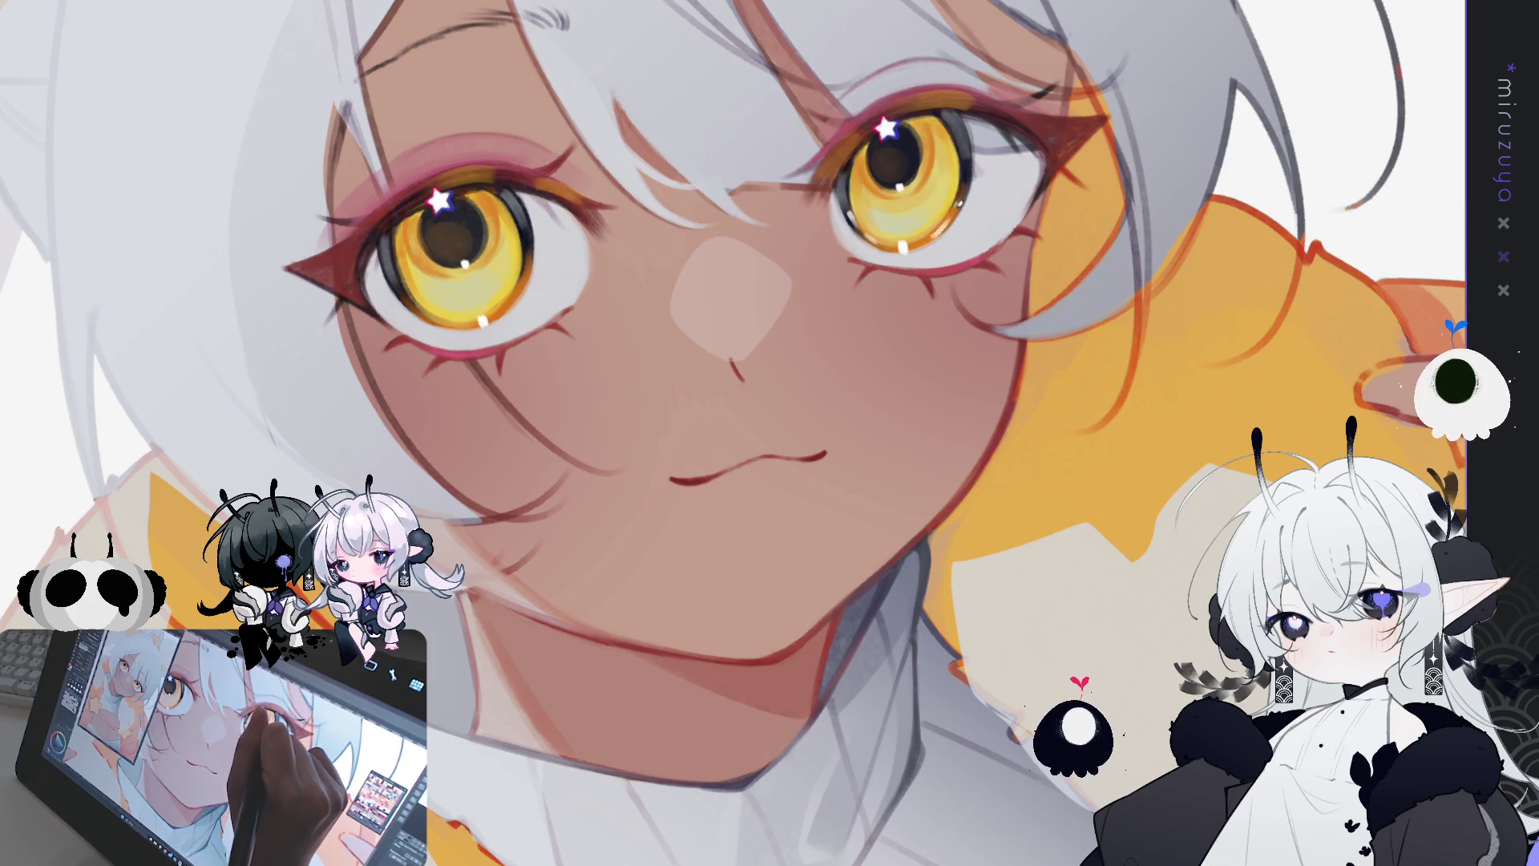
{"action": "left_click_drag", "start_coordinate": [1057, 182], "coordinate": [674, 285]}
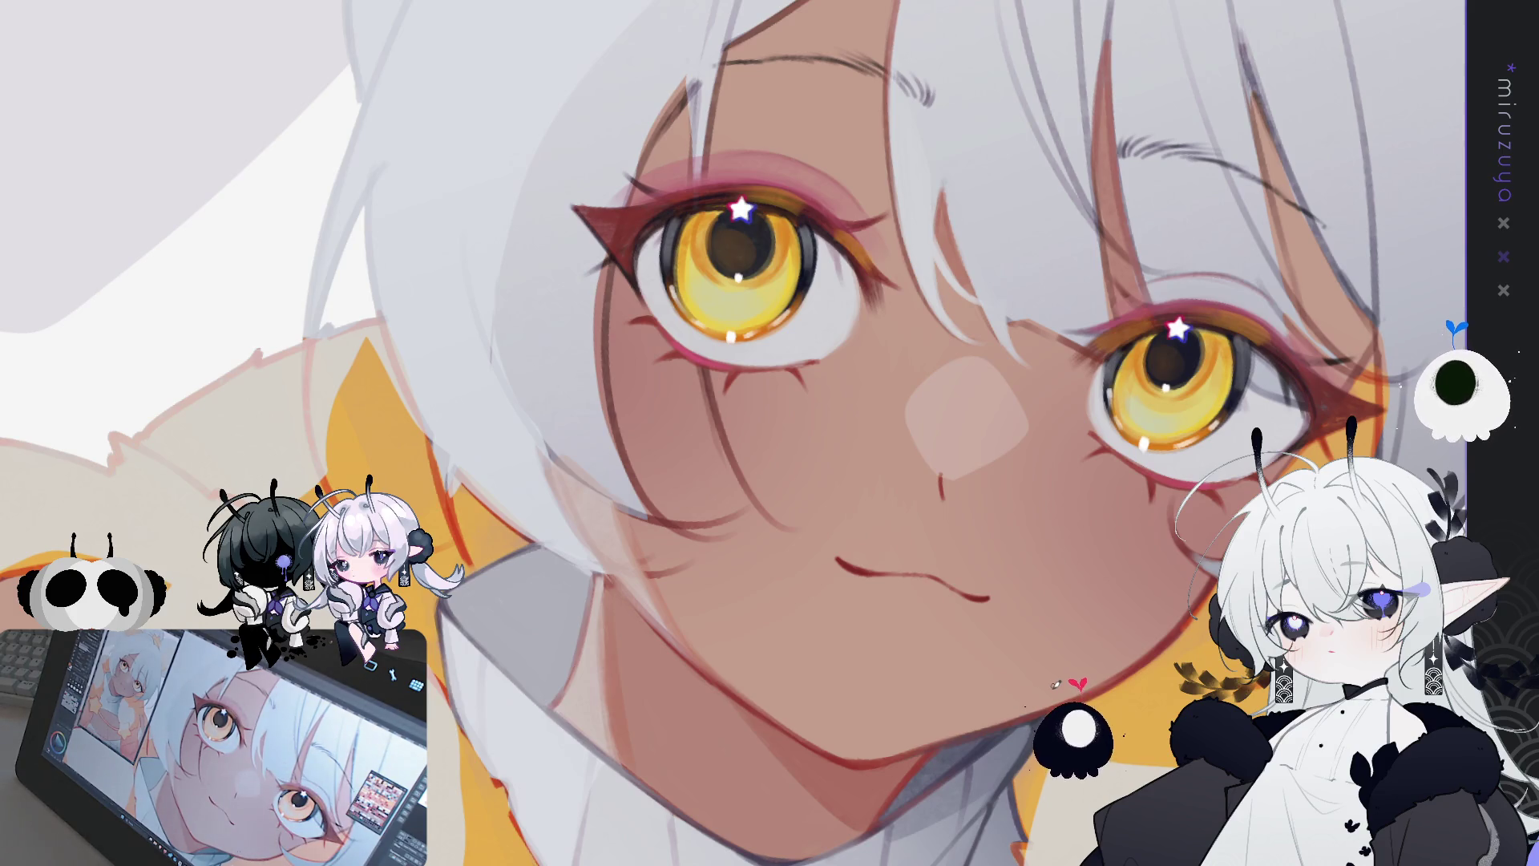
{"action": "key", "text": "minus"}
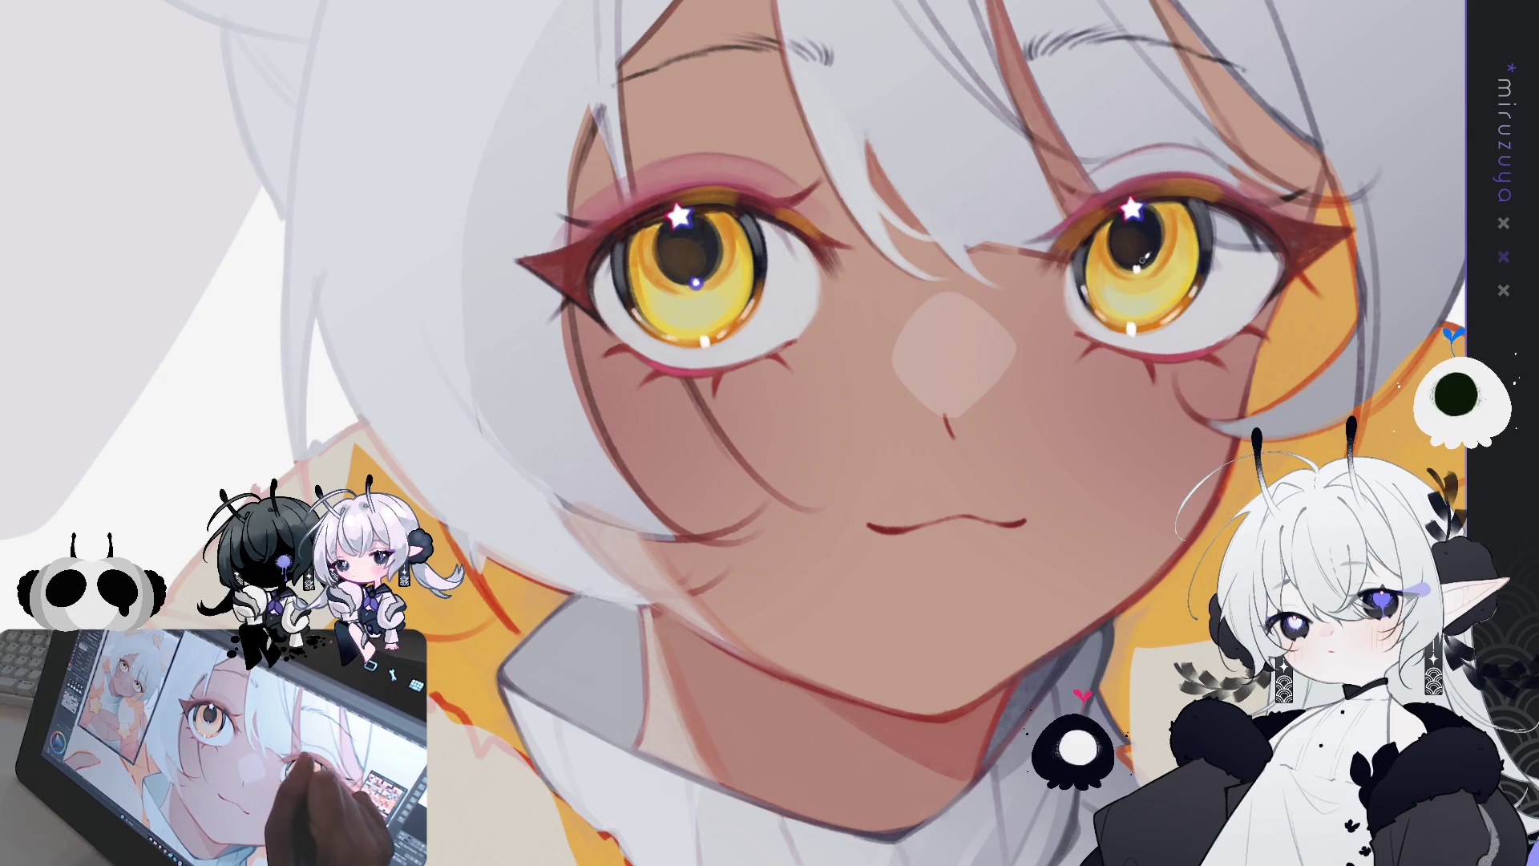
{"action": "left_click", "coordinate": [1136, 271]}
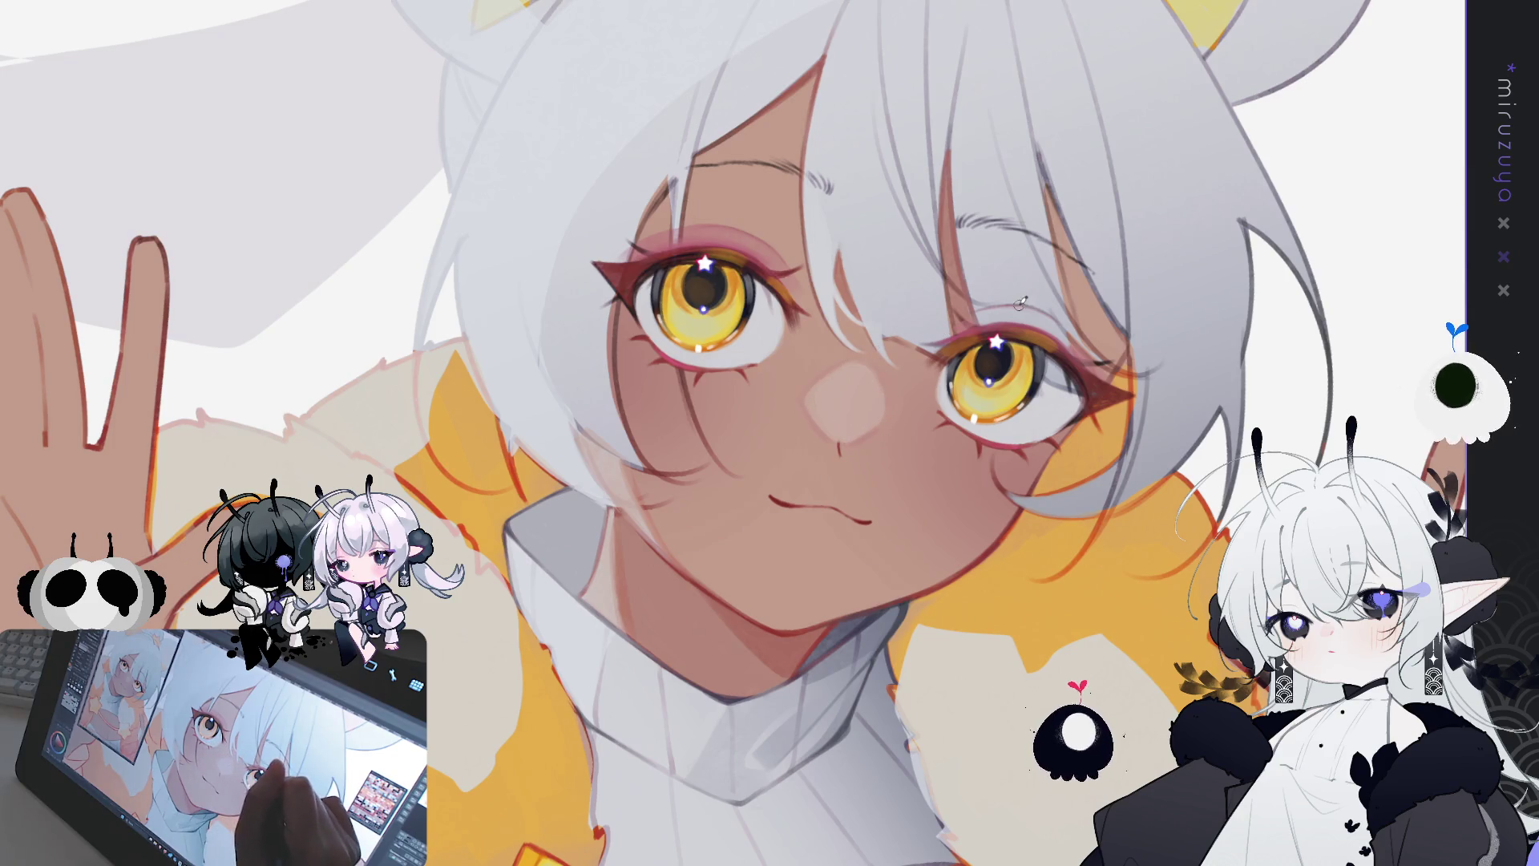
Step: Turn the canvas sideways, repaint the pink lip and cheek shading, then restore upright
{"action": "mouse_move", "coordinate": [1021, 303]}
{"action": "left_mouse_down"}
{"action": "mouse_move", "coordinate": [901, 707]}
{"action": "mouse_move", "coordinate": [794, 389]}
{"action": "mouse_move", "coordinate": [797, 461]}
{"action": "mouse_move", "coordinate": [790, 410]}
{"action": "left_mouse_up"}
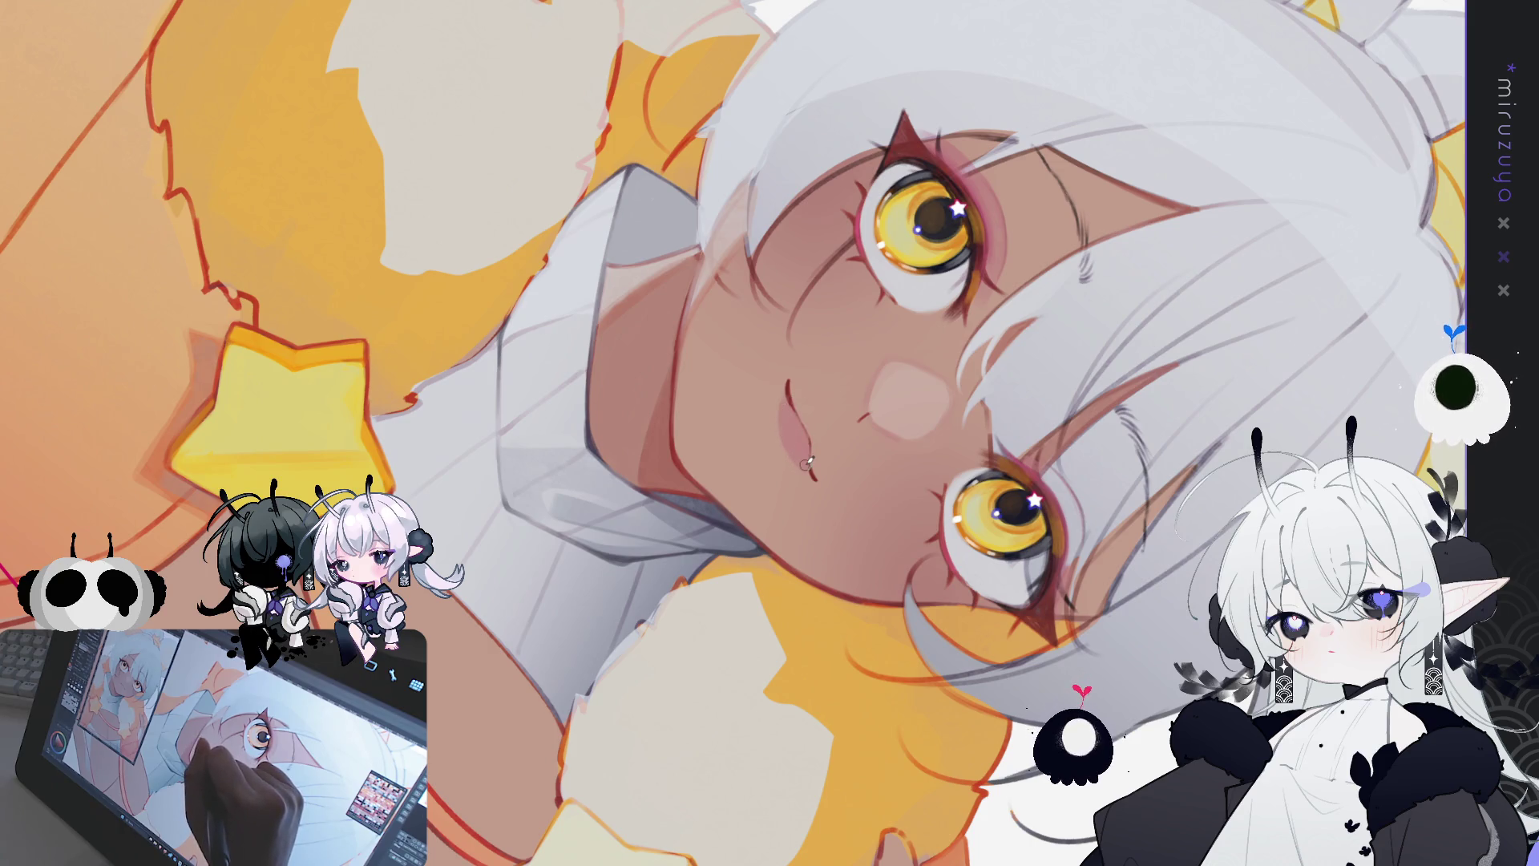
{"action": "left_click_drag", "start_coordinate": [782, 389], "coordinate": [803, 472]}
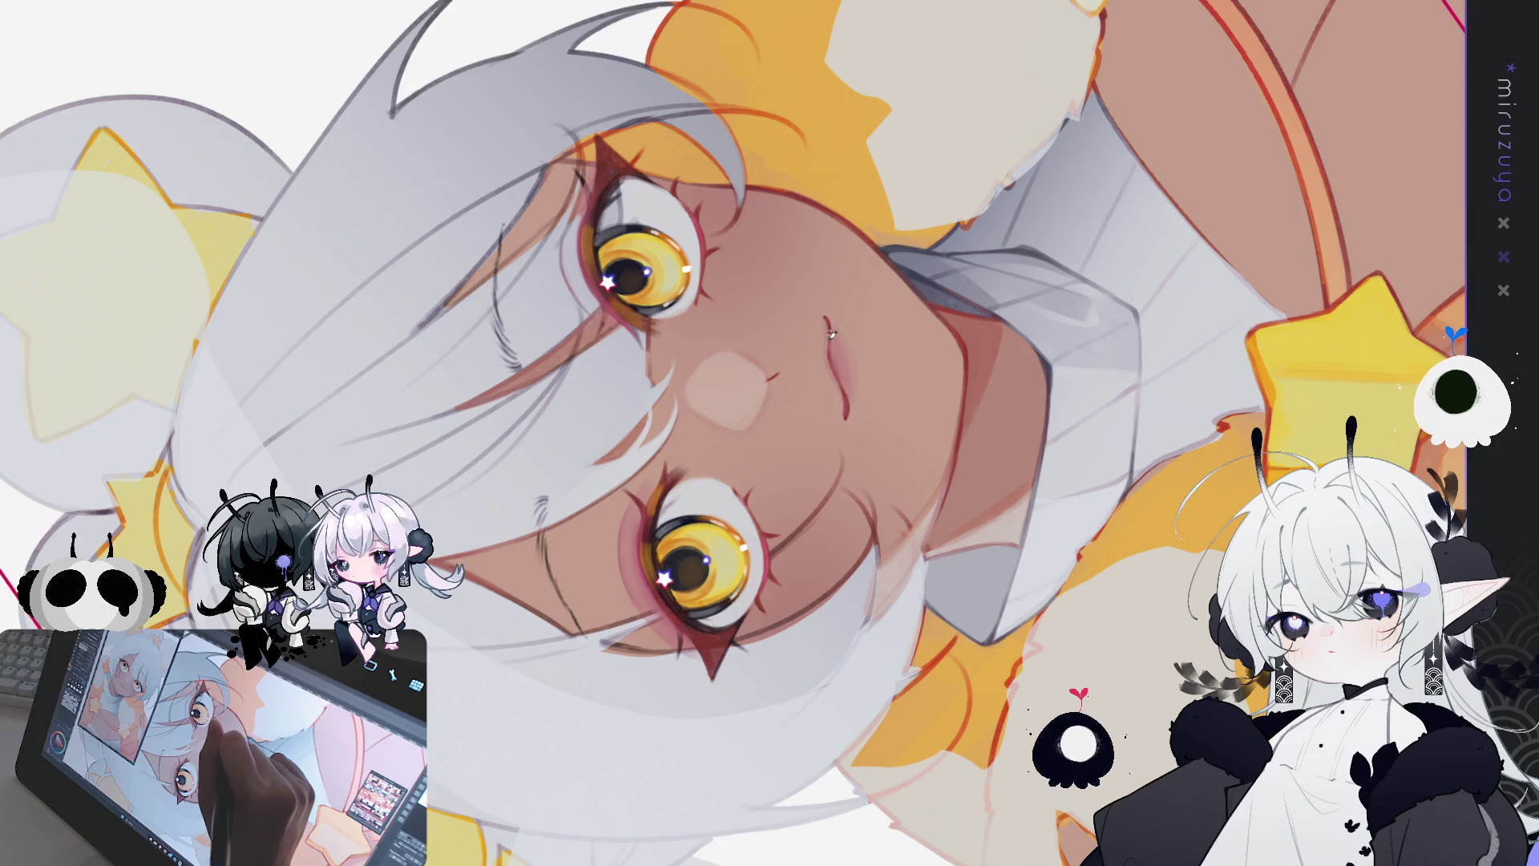
{"action": "key", "text": "ctrl+@"}
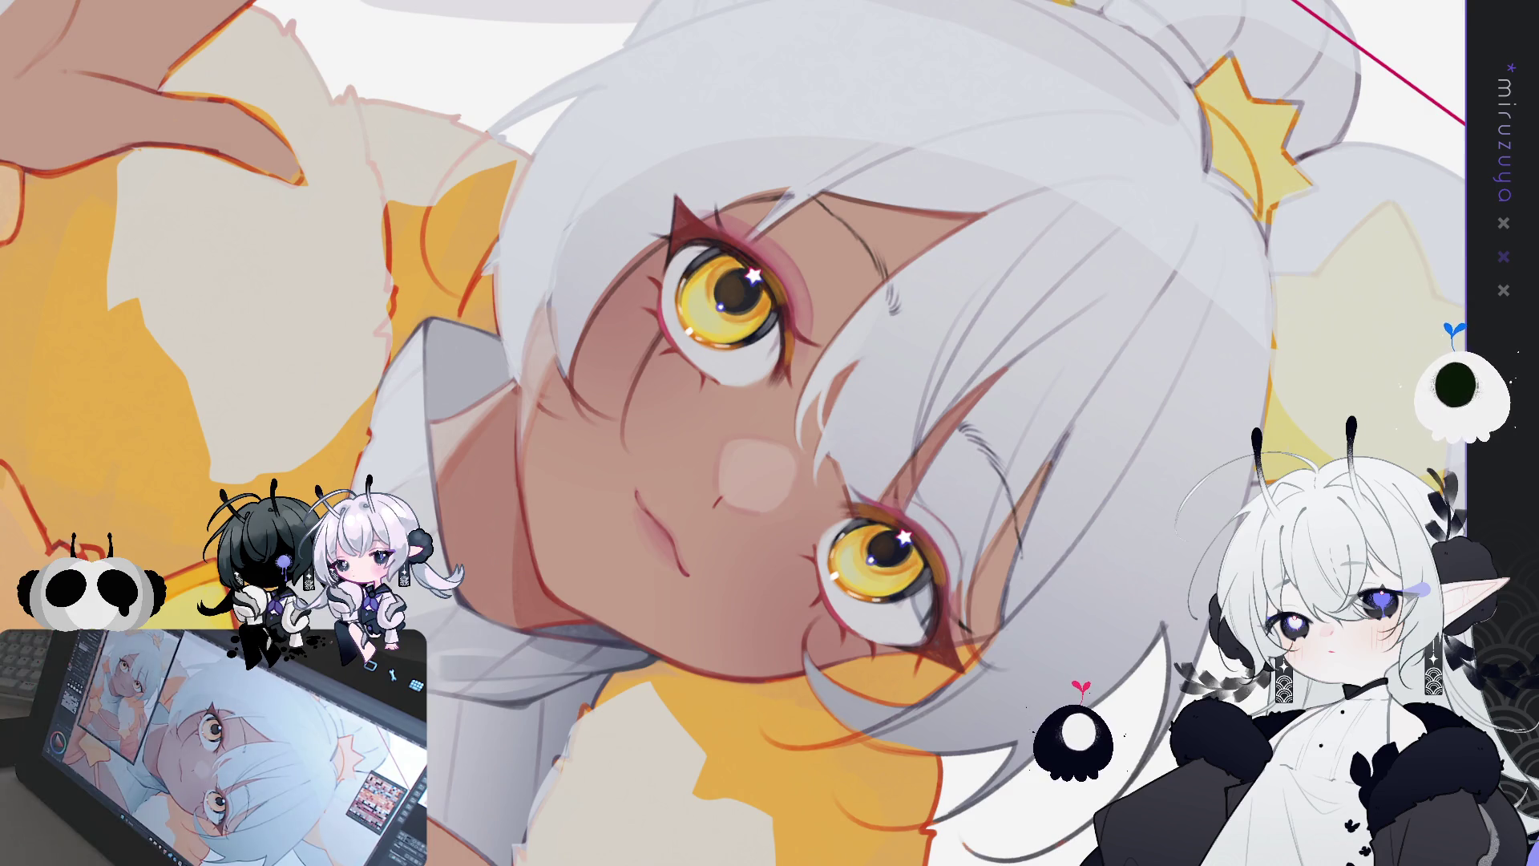
{"action": "key", "text": "h"}
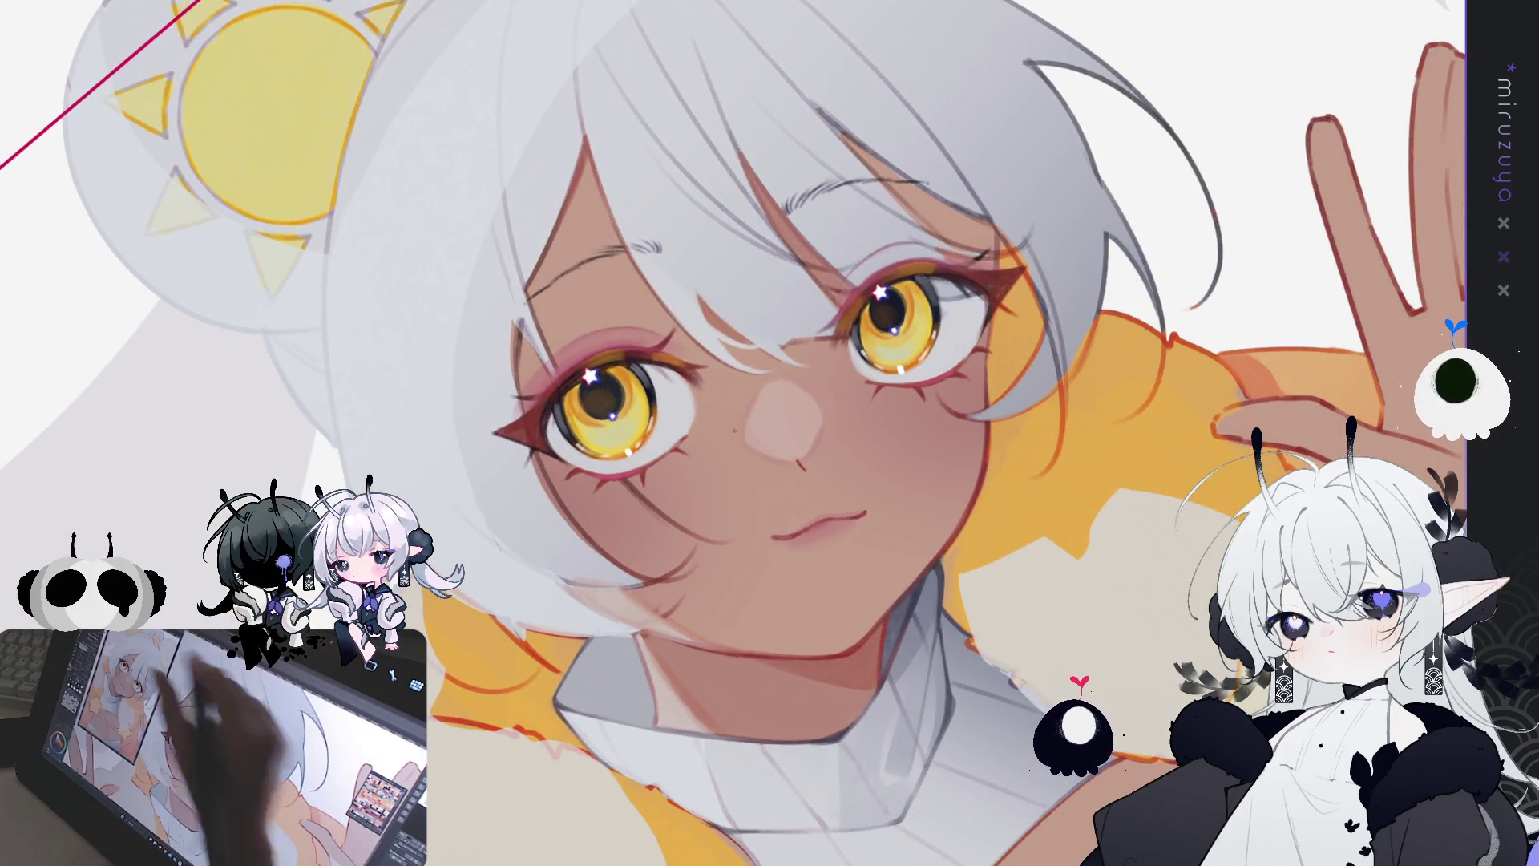
Step: Pan the view to centre the face for painting the fang
{"action": "left_click_drag", "start_coordinate": [928, 369], "coordinate": [888, 298]}
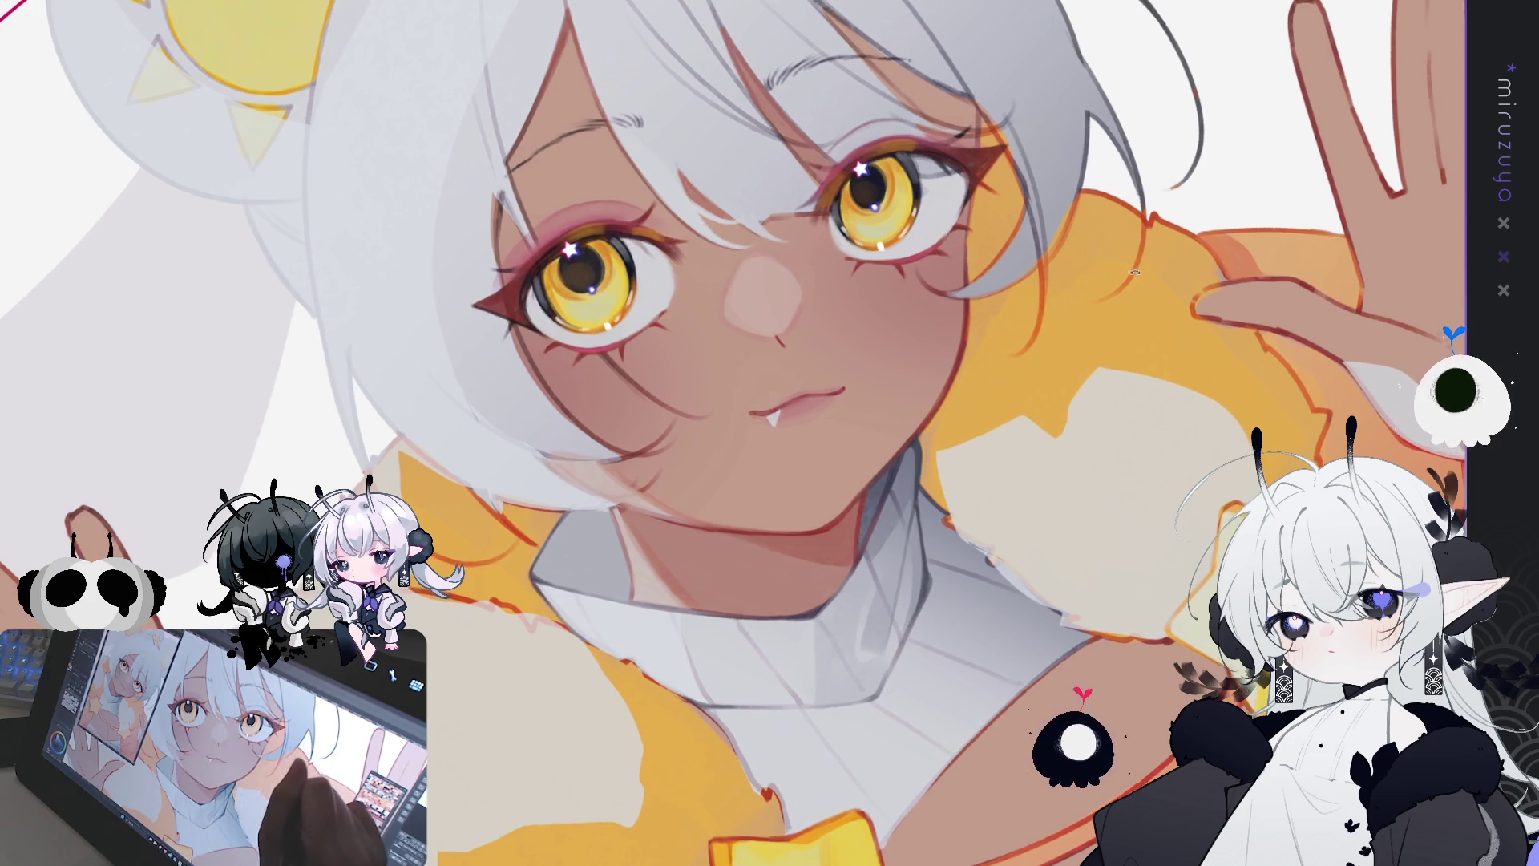
Step: Zoom out and back in on the face, then rotate the view to lay it sideways
{"action": "key", "text": "ctrl+minus"}
{"action": "key", "text": "ctrl+plus"}
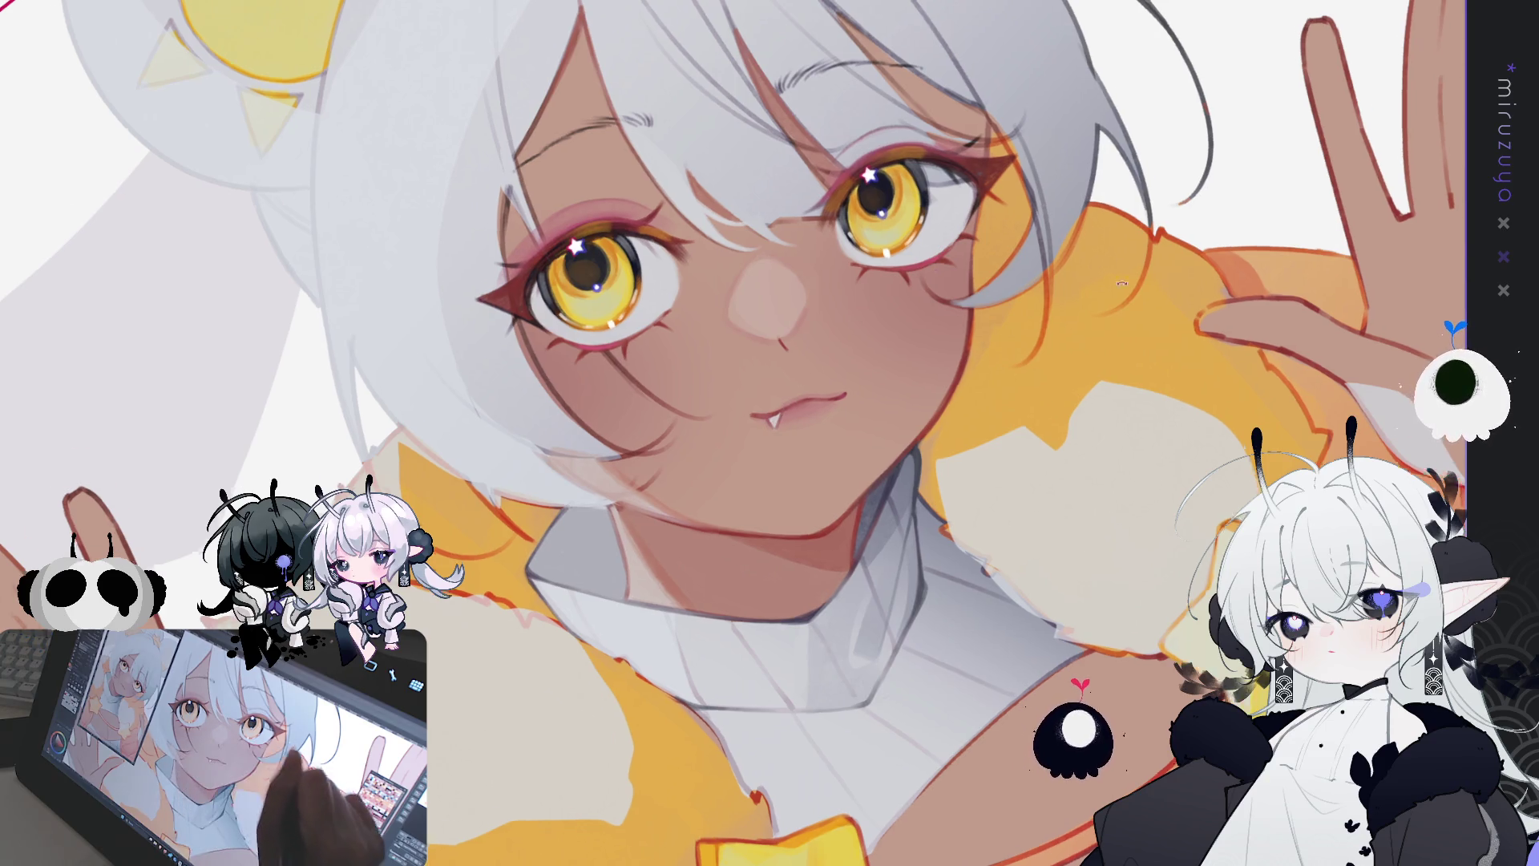
{"action": "left_click_drag", "start_coordinate": [775, 419], "coordinate": [753, 464]}
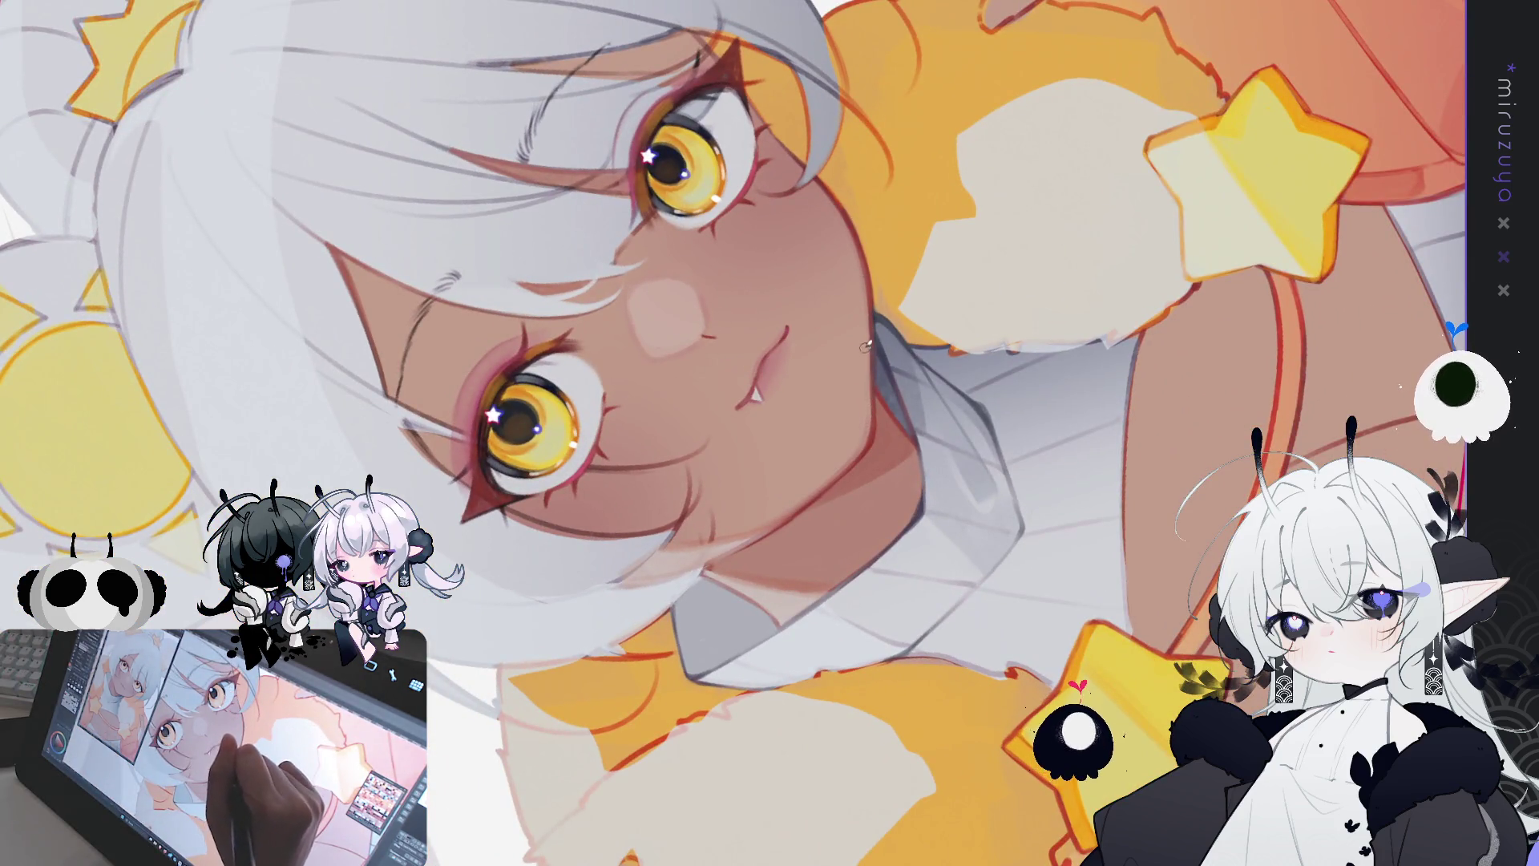
Step: Rotate the canvas clockwise so the raised hand and sun ornament appear beside the face
{"action": "mouse_move", "coordinate": [868, 169]}
{"action": "left_mouse_down"}
{"action": "mouse_move", "coordinate": [986, 217]}
{"action": "mouse_move", "coordinate": [1079, 307]}
{"action": "mouse_move", "coordinate": [849, 358]}
{"action": "left_mouse_up"}
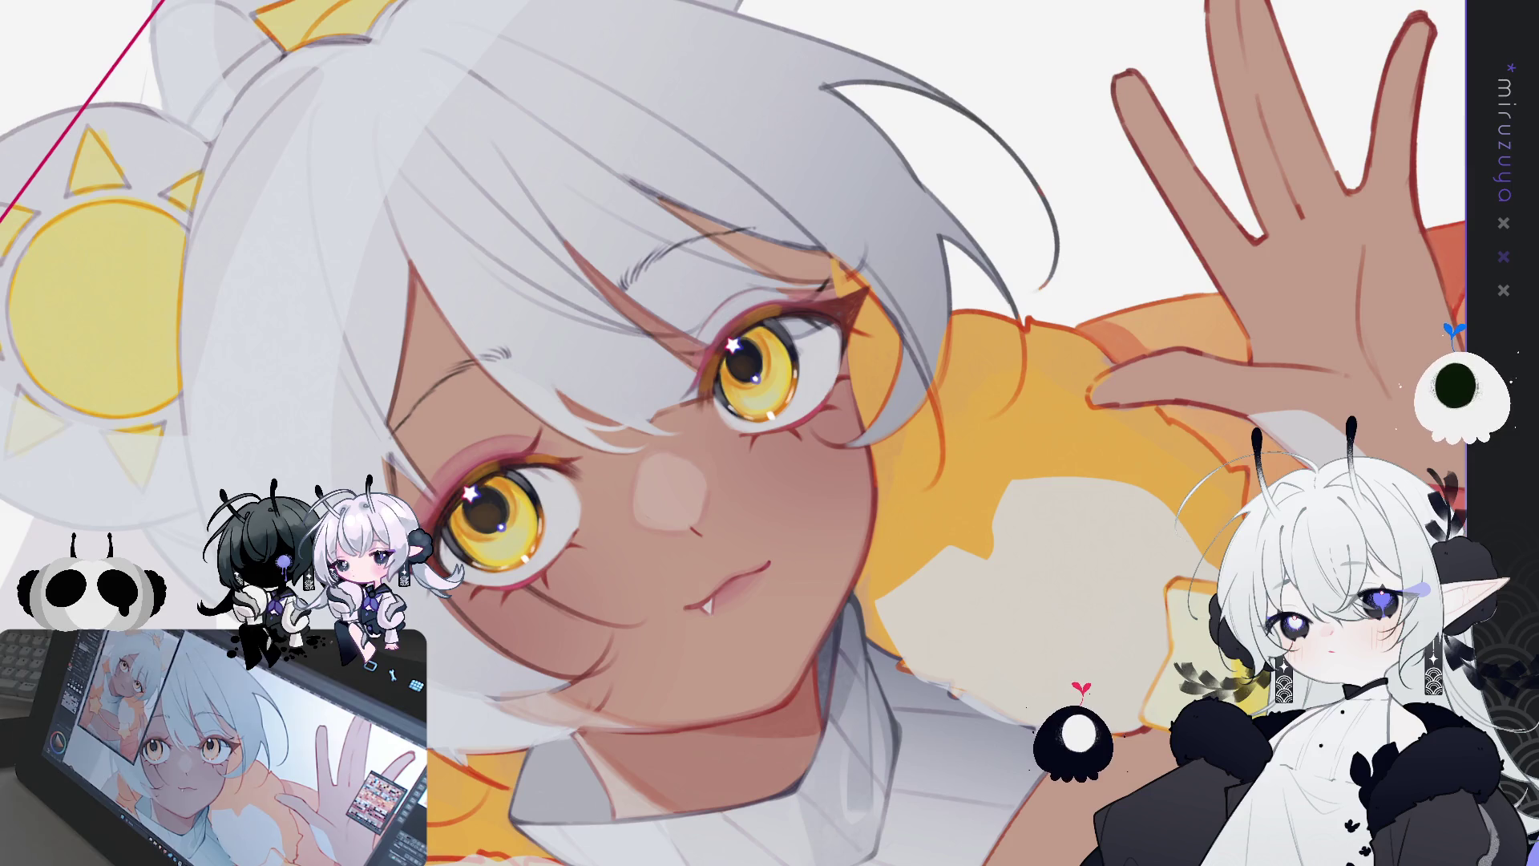
Step: Flip and rotate the view to check the face, then lasso-select the mouth and fang
{"action": "key", "text": "h"}
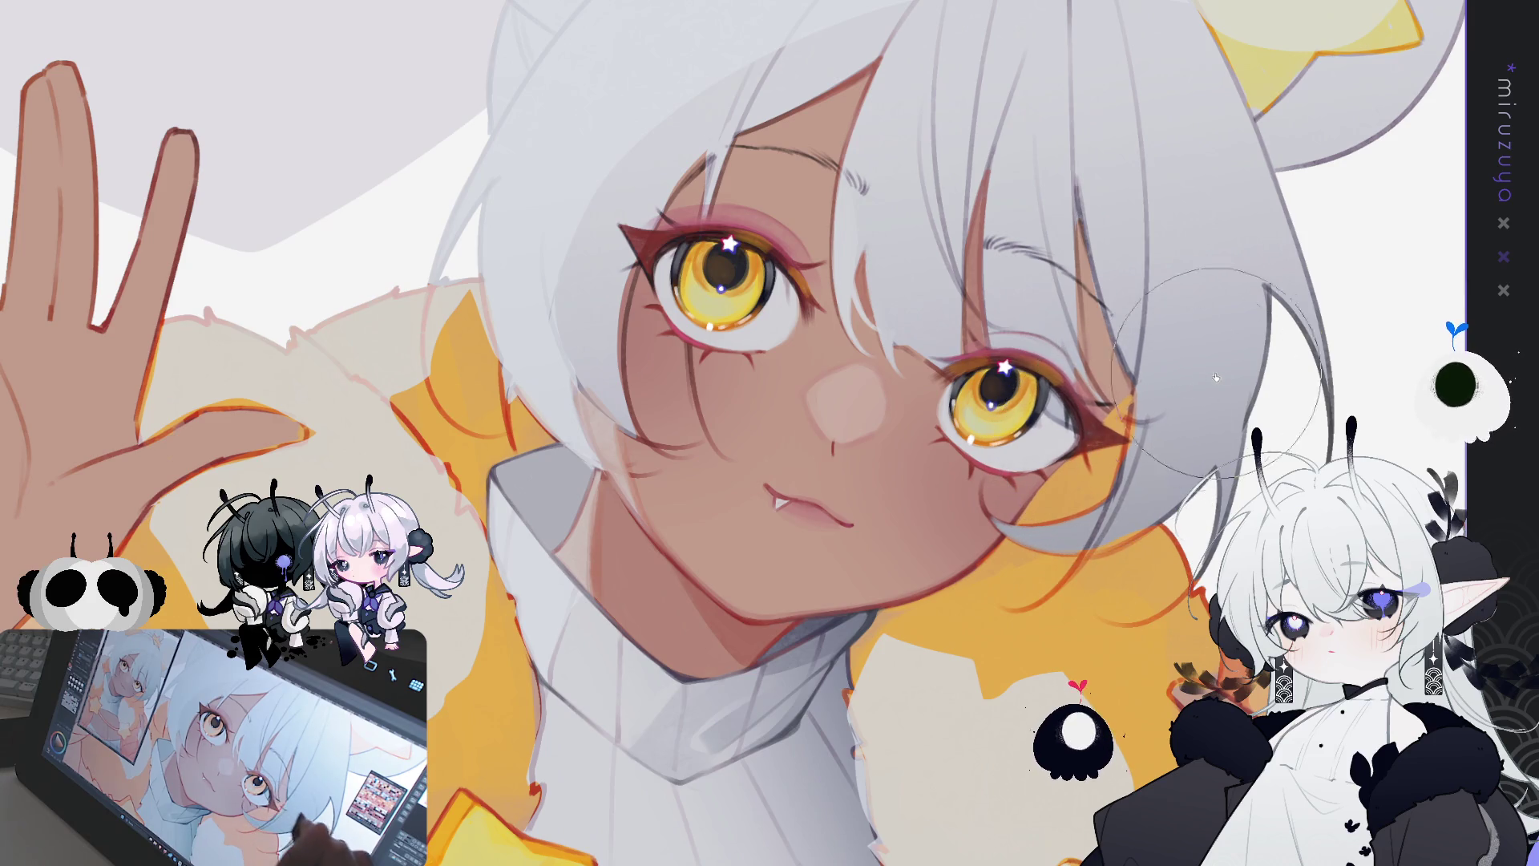
{"action": "left_click_drag", "start_coordinate": [1202, 509], "coordinate": [1260, 541]}
{"action": "key", "text": "h"}
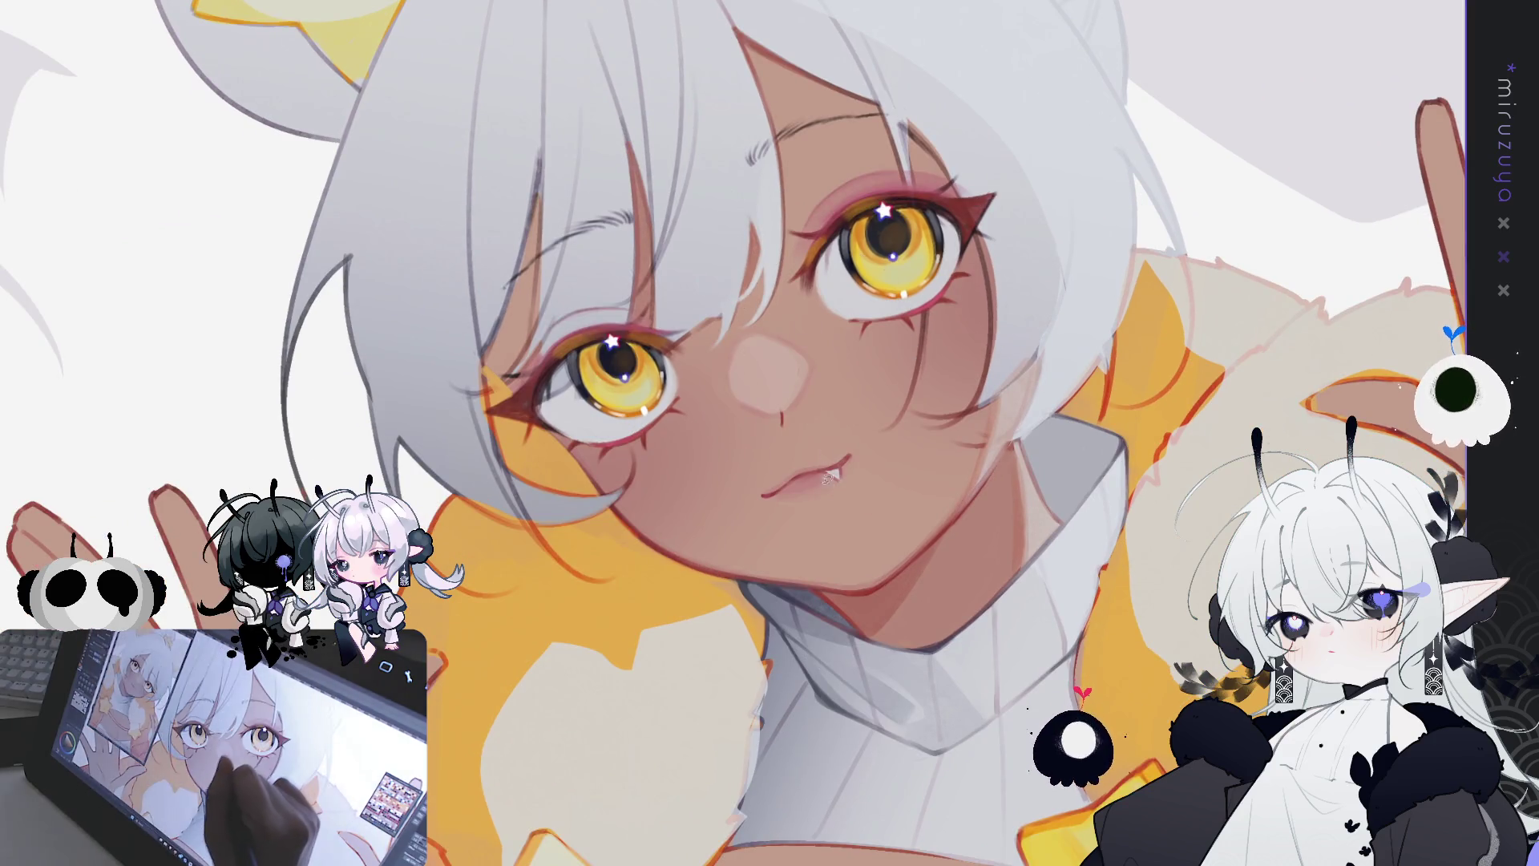
{"action": "mouse_move", "coordinate": [837, 511]}
{"action": "left_mouse_down"}
{"action": "mouse_move", "coordinate": [750, 485]}
{"action": "mouse_move", "coordinate": [848, 498]}
{"action": "left_mouse_up"}
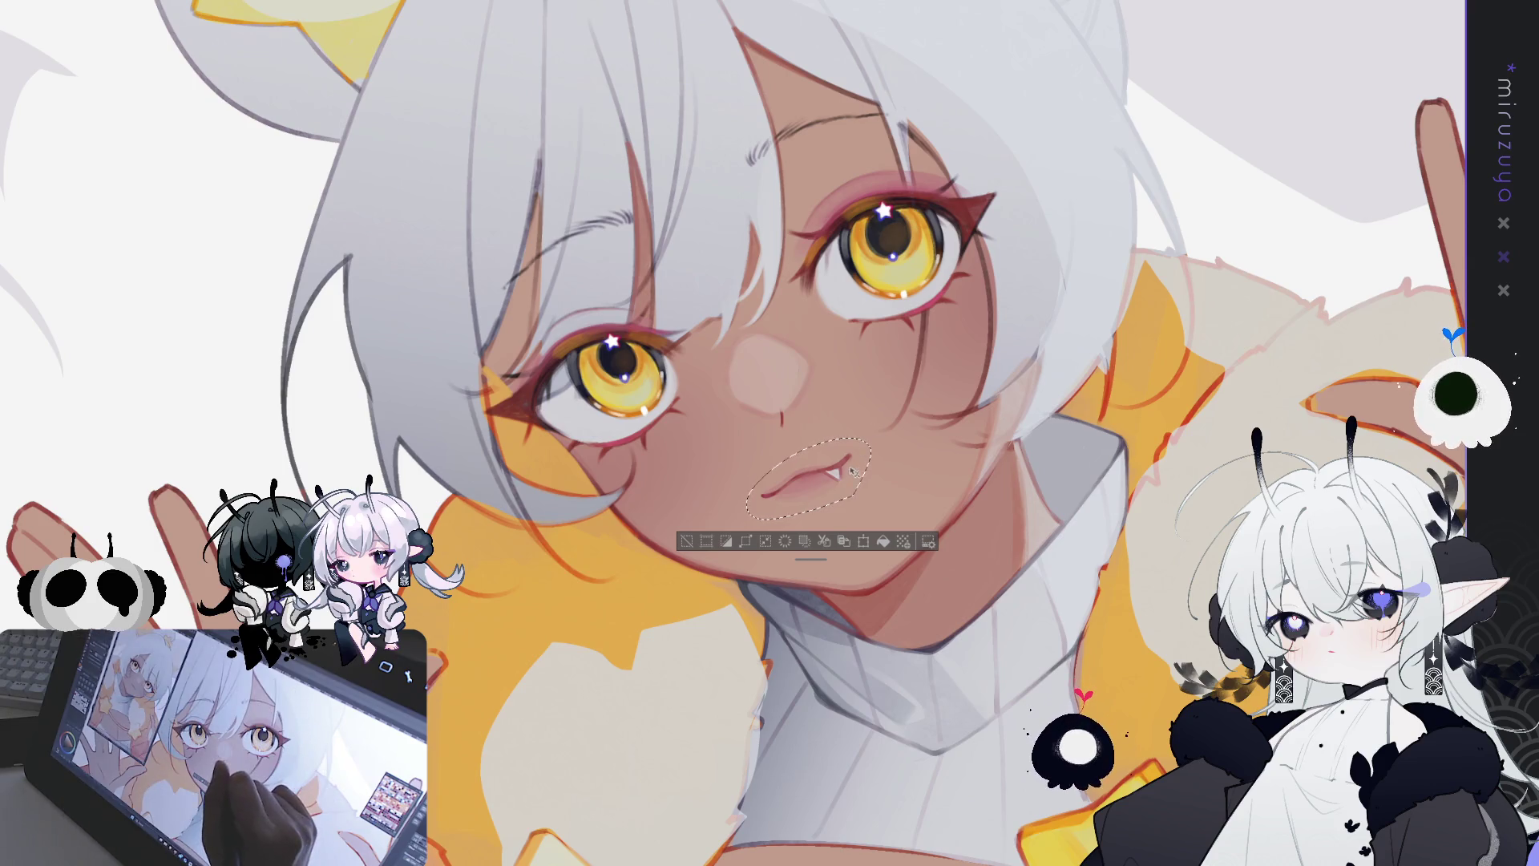
Step: Shift the selected mouth and fang slightly up-right, deselect, and flip the view back
{"action": "left_click_drag", "start_coordinate": [861, 470], "coordinate": [850, 471]}
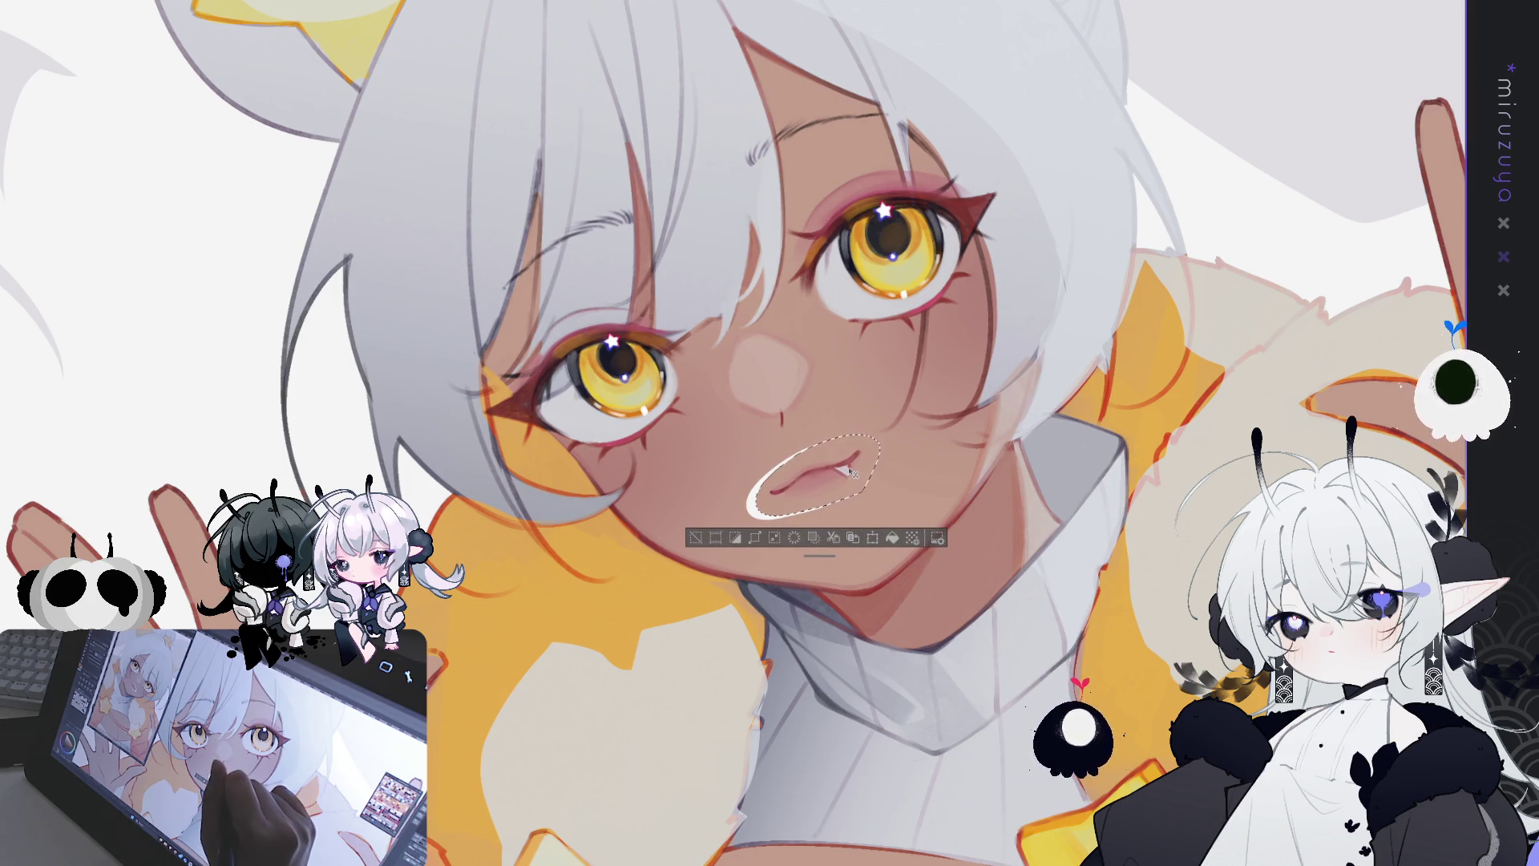
{"action": "left_click", "coordinate": [724, 537]}
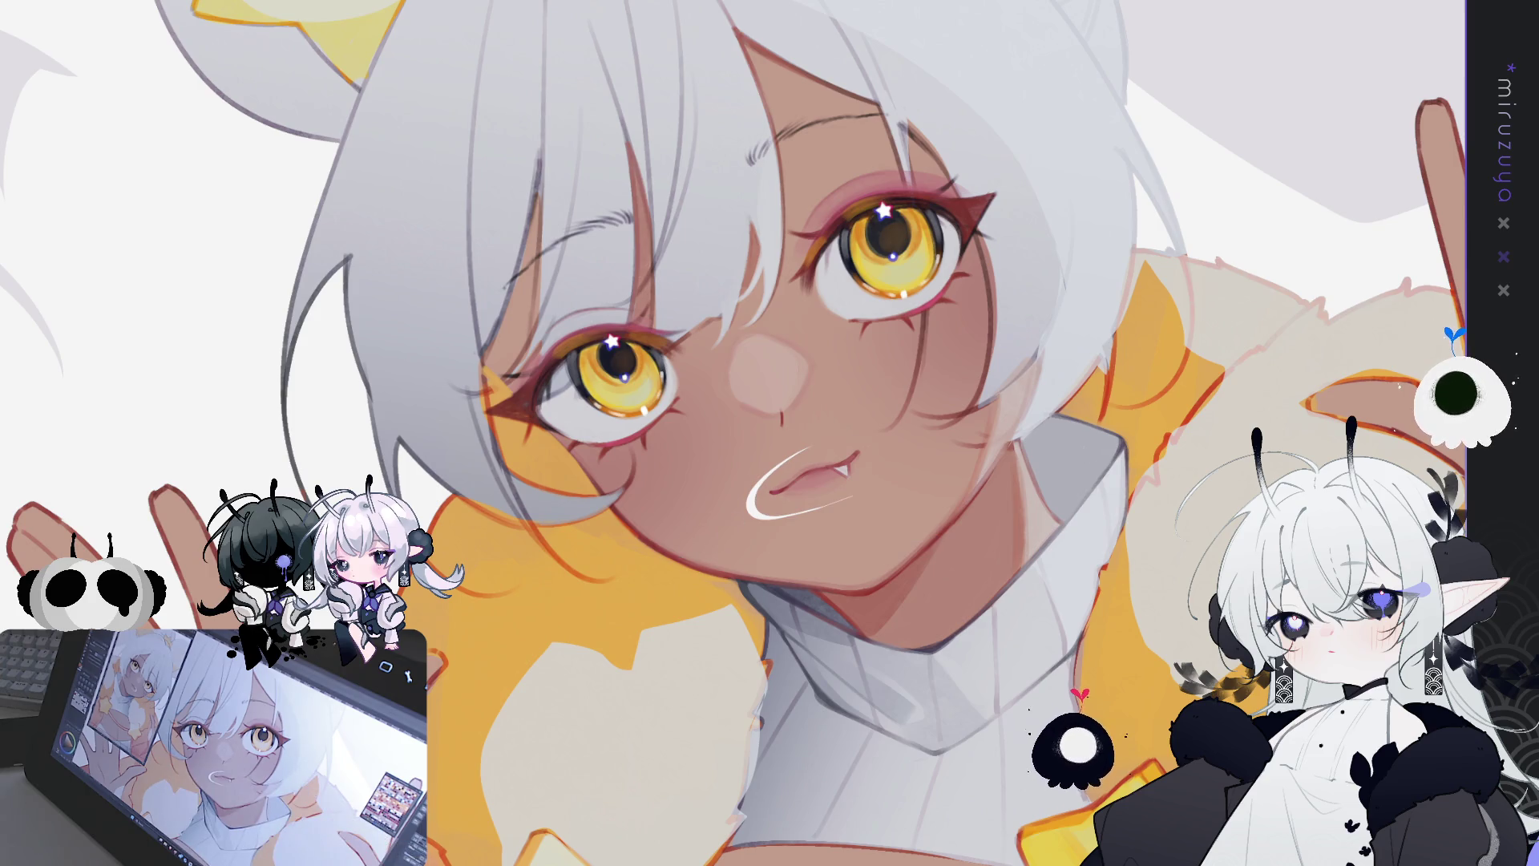
{"action": "key", "text": "h"}
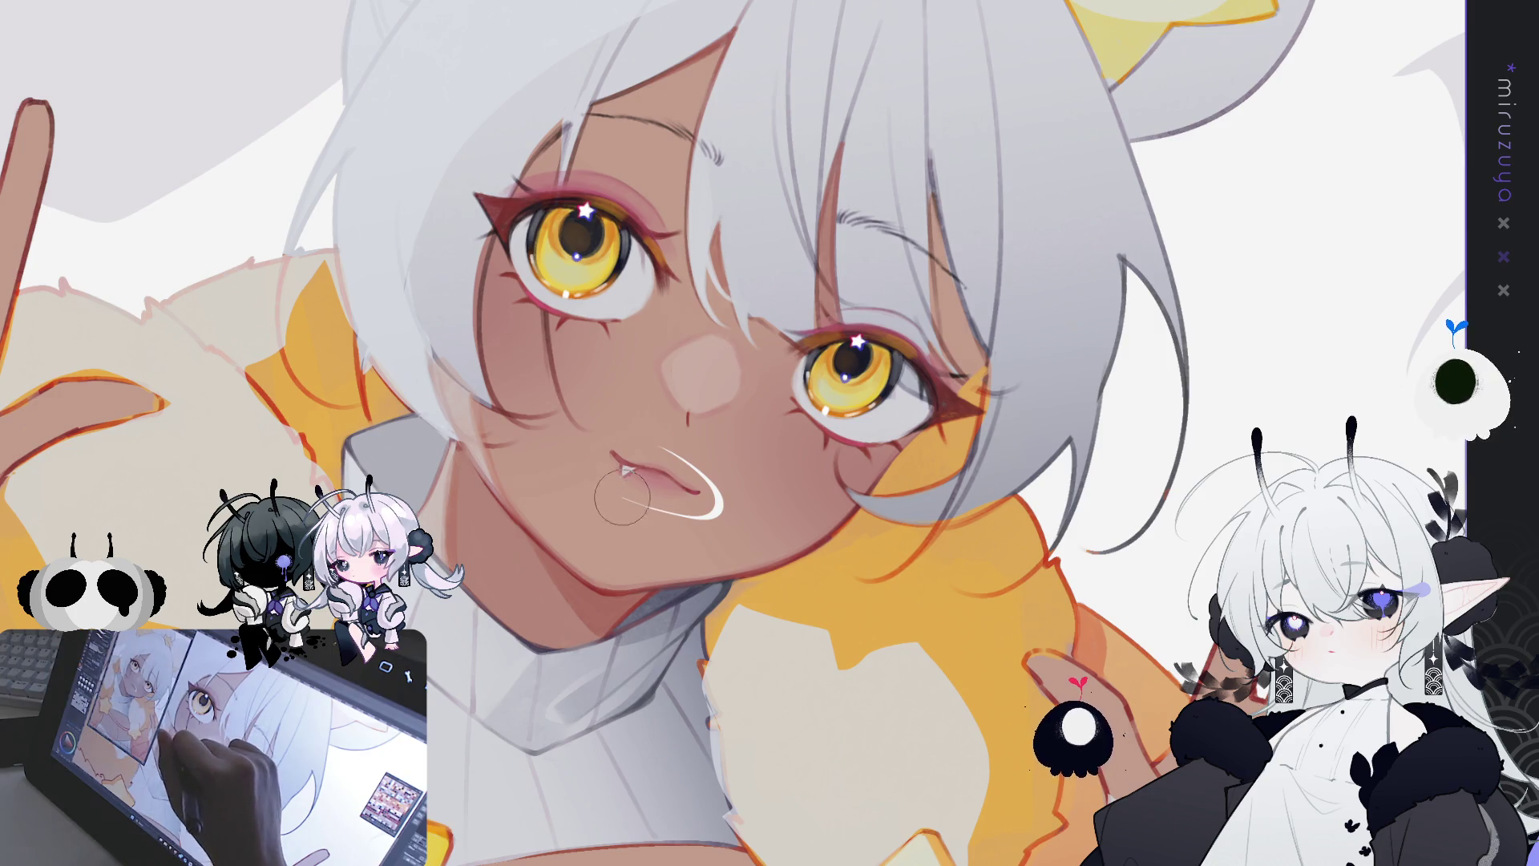
Step: Undo the mouth and fang shift with Ctrl+Z
{"action": "key", "text": "ctrl+z"}
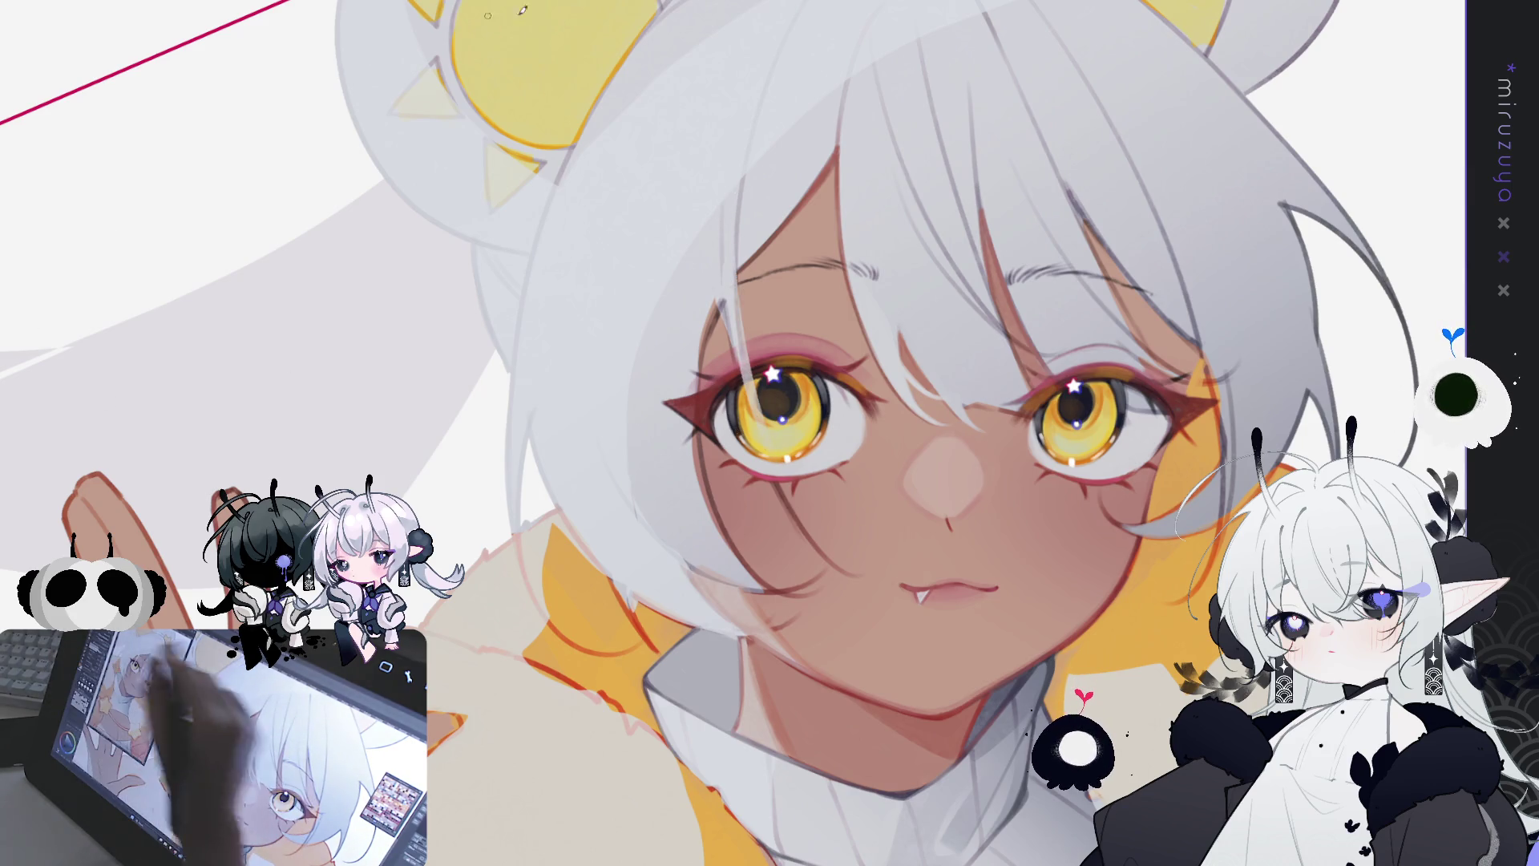
Step: Try out several thin white hair strands over the left eye, undoing each attempt
{"action": "left_click_drag", "start_coordinate": [729, 269], "coordinate": [790, 517]}
{"action": "key", "text": "ctrl+z"}
{"action": "left_click_drag", "start_coordinate": [731, 320], "coordinate": [759, 425]}
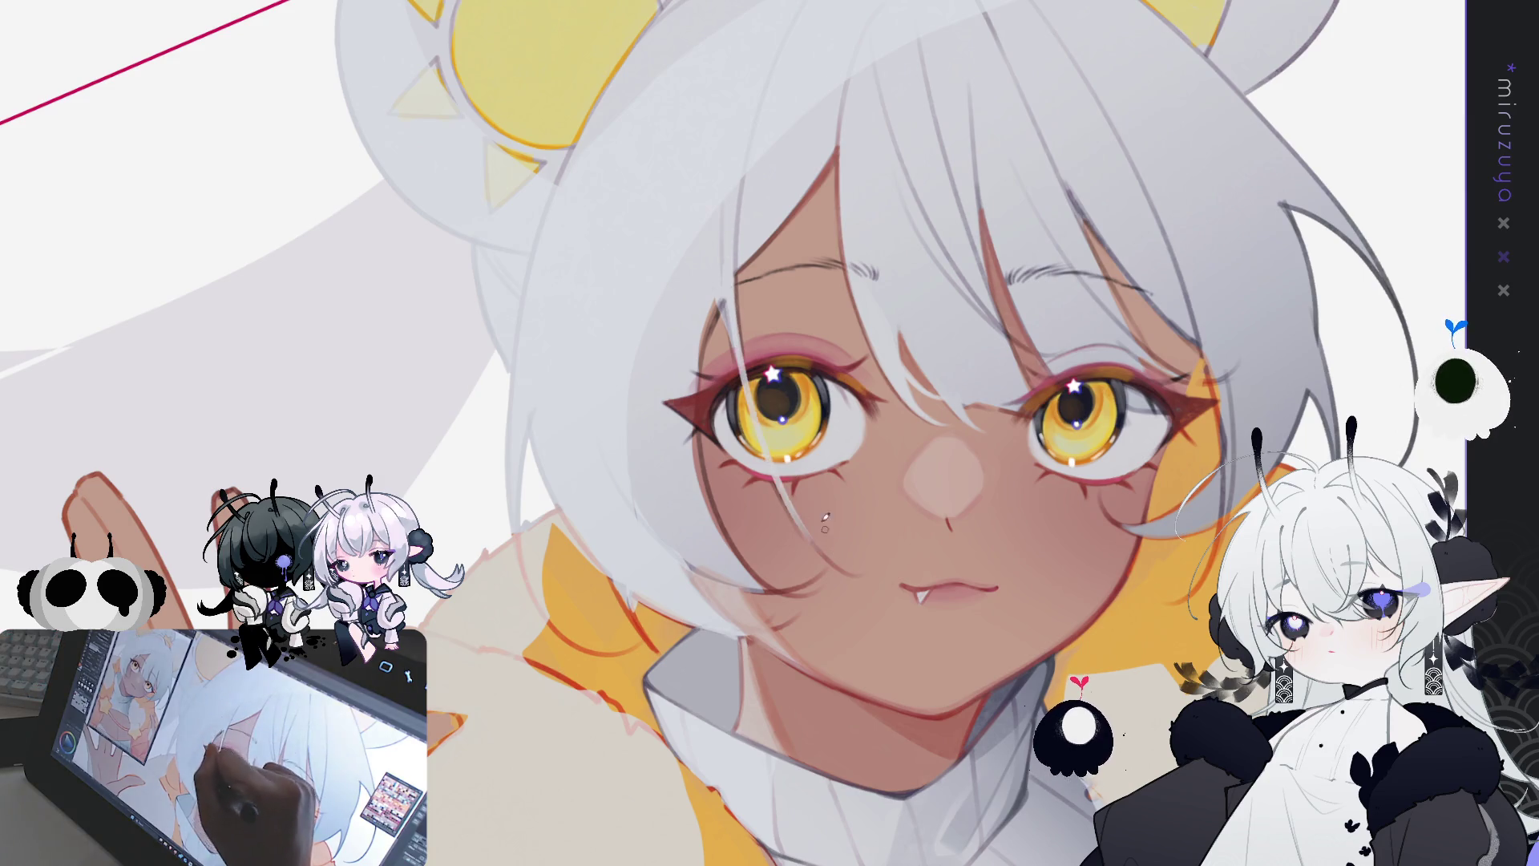
{"action": "left_click_drag", "start_coordinate": [726, 300], "coordinate": [794, 519]}
{"action": "key", "text": "ctrl+z"}
{"action": "left_click_drag", "start_coordinate": [723, 298], "coordinate": [738, 359]}
{"action": "key", "text": "ctrl+z"}
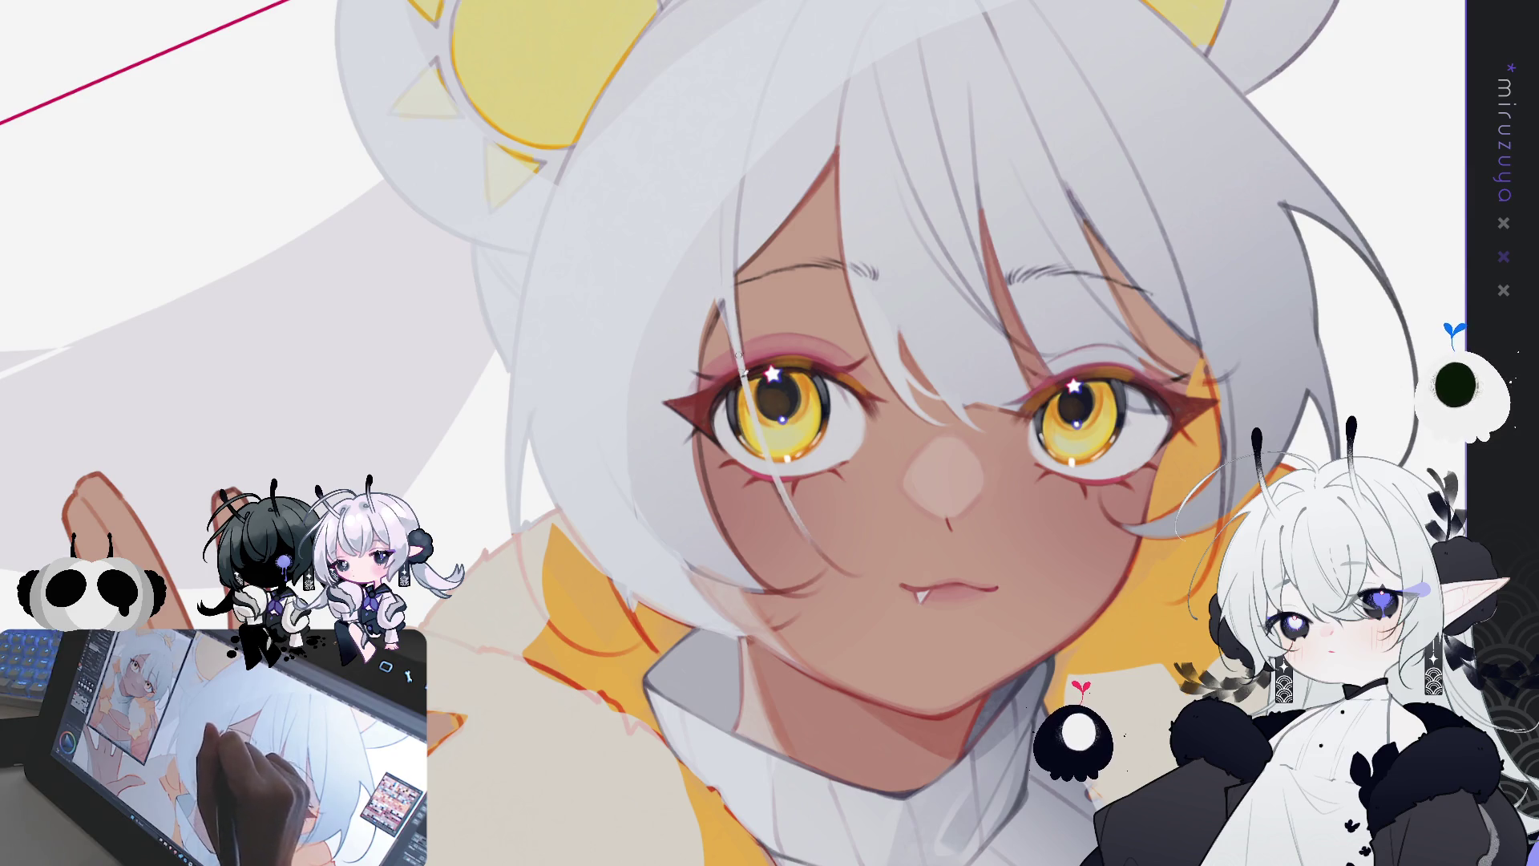
Step: Draw a long white strand down toward the lips, compare it, and make it crisper
{"action": "left_click_drag", "start_coordinate": [746, 385], "coordinate": [890, 588]}
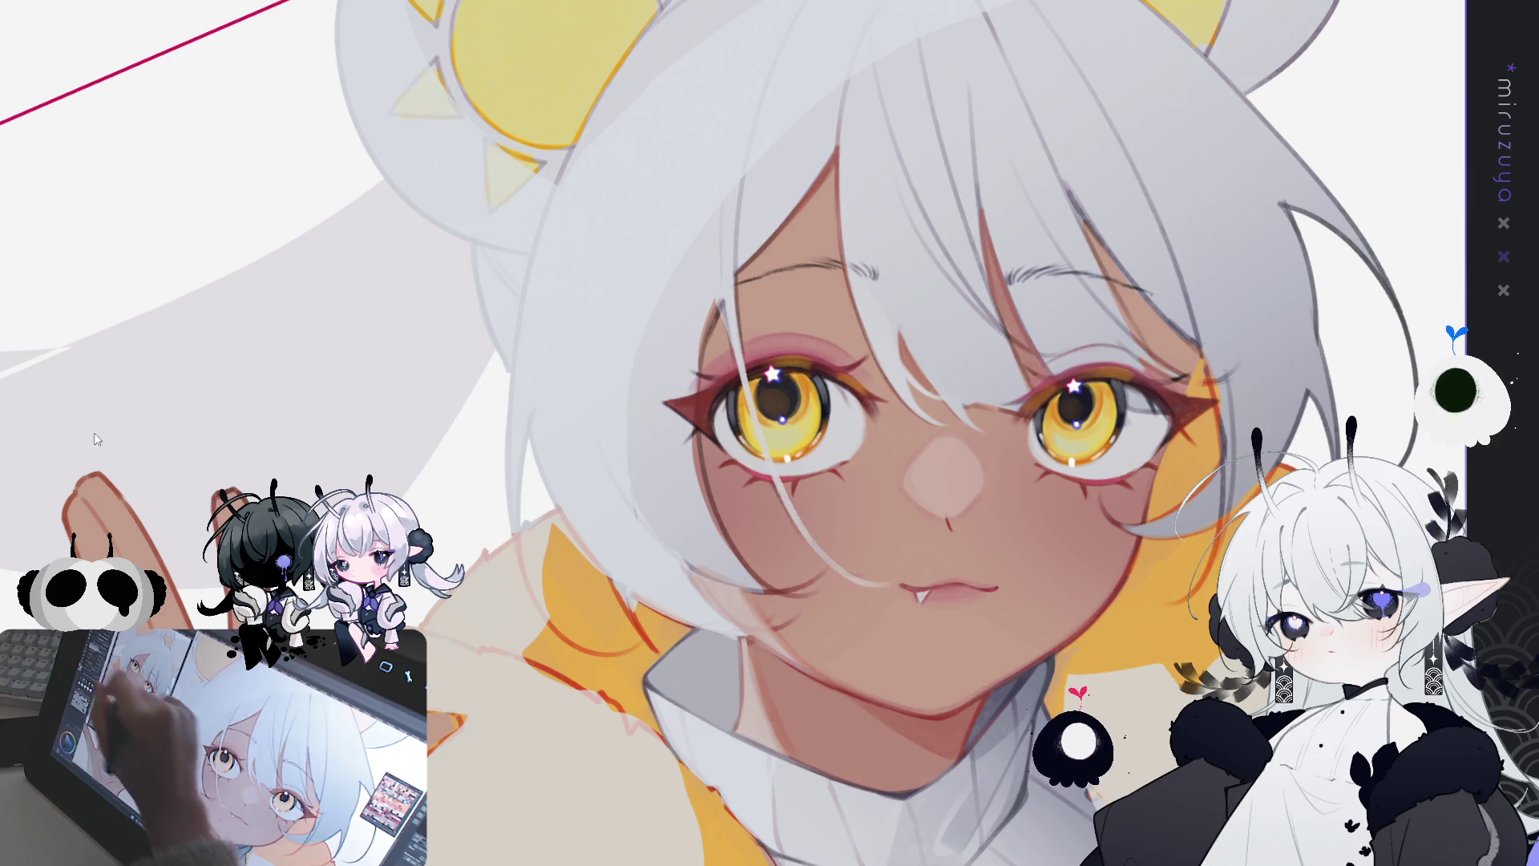
{"action": "key", "text": "ctrl+z"}
{"action": "key", "text": "ctrl+y"}
{"action": "key", "text": "ctrl+z"}
{"action": "key", "text": "ctrl+y"}
{"action": "key", "text": "ctrl+z"}
{"action": "key", "text": "ctrl+y"}
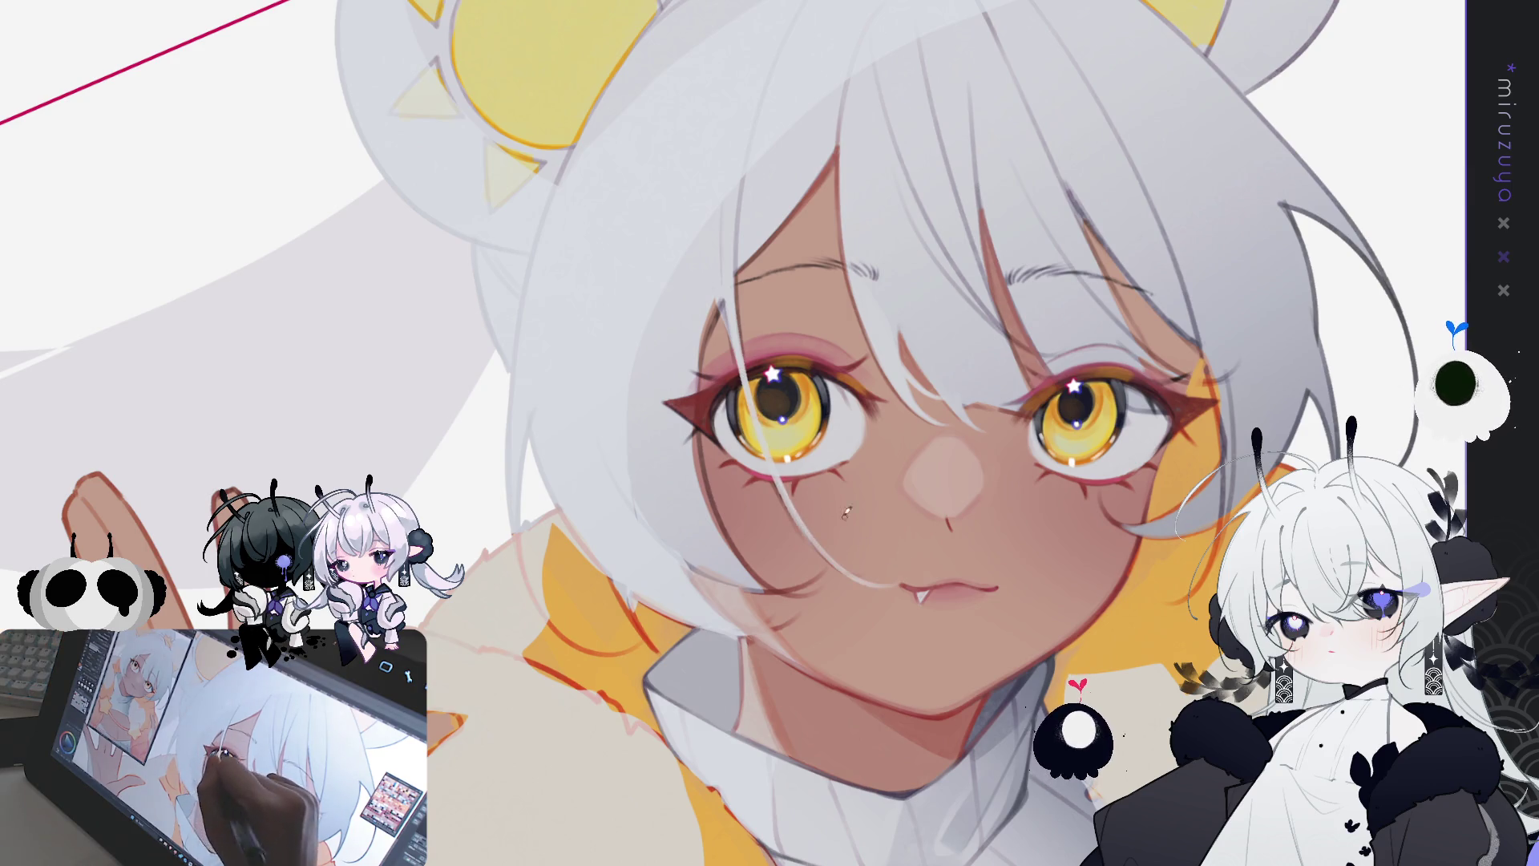
{"action": "left_click_drag", "start_coordinate": [782, 479], "coordinate": [854, 577]}
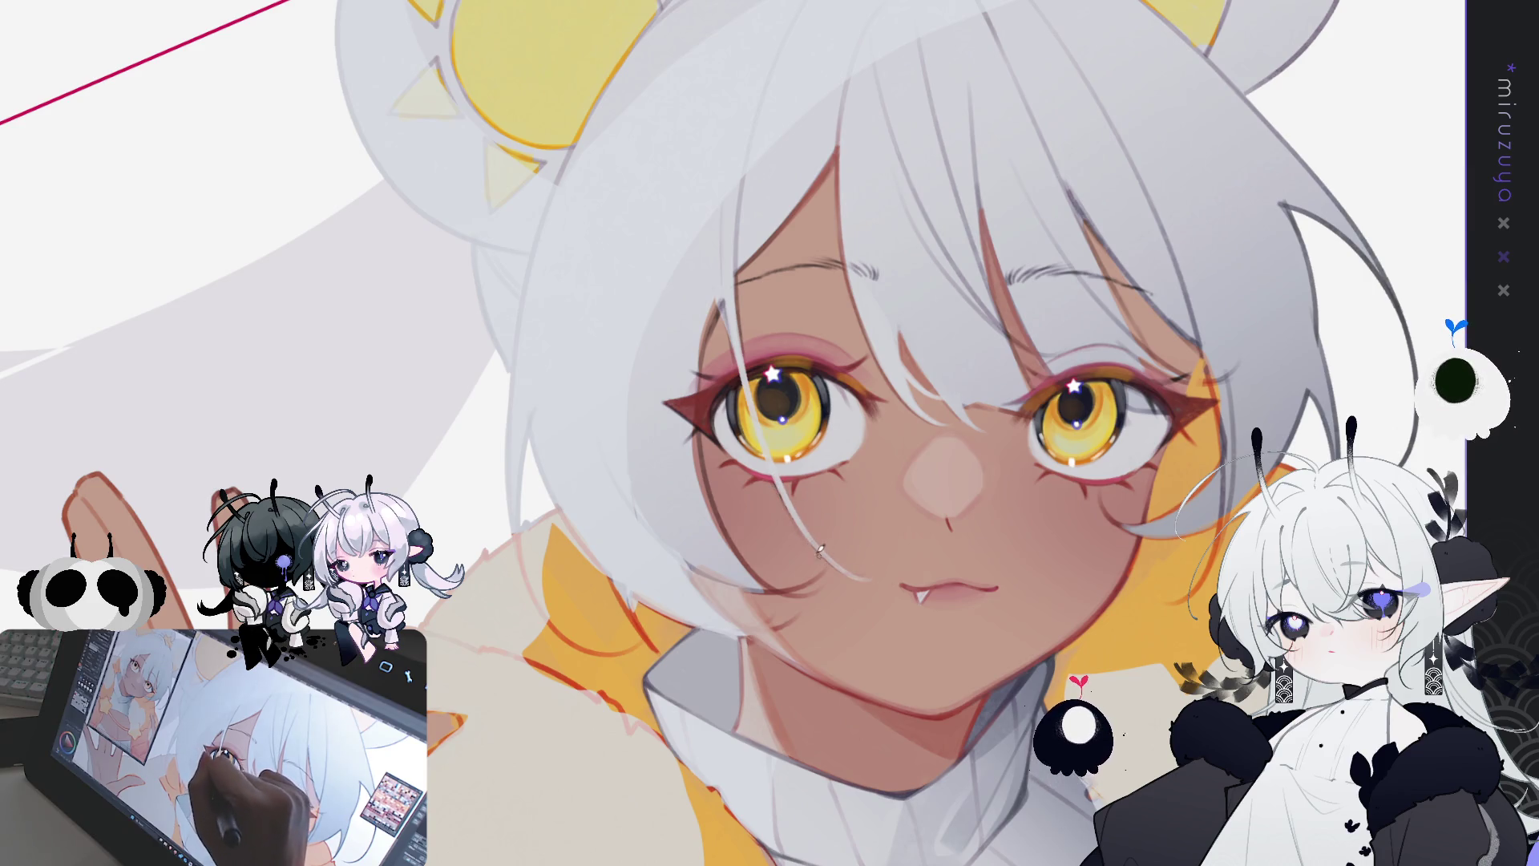
{"action": "left_click_drag", "start_coordinate": [840, 607], "coordinate": [794, 310]}
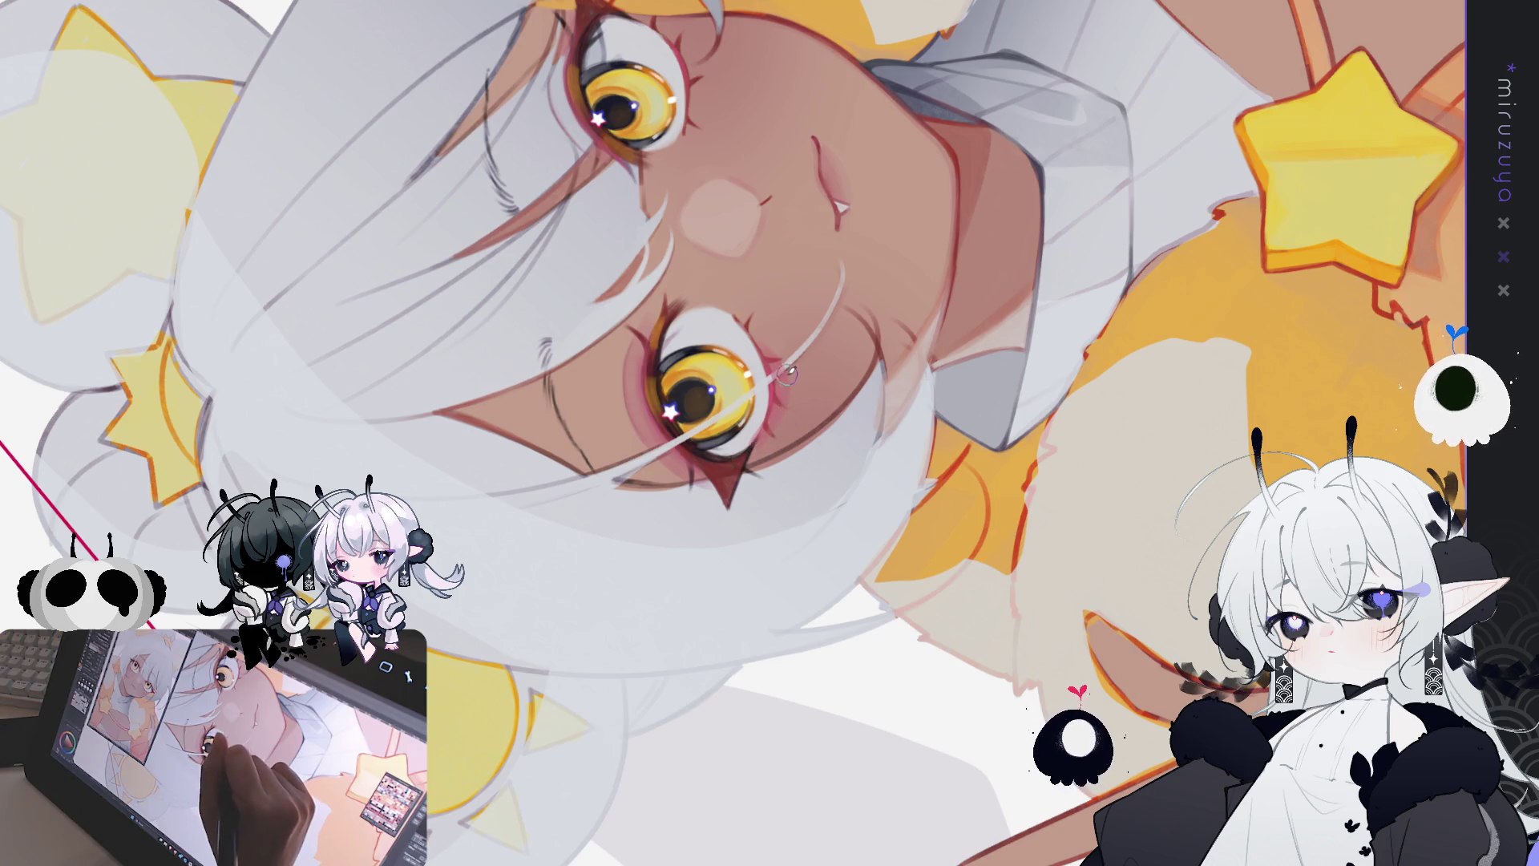
Step: Straighten the upside-down canvas rotation and zoom the view in onto the girl's face
{"action": "mouse_move", "coordinate": [988, 227]}
{"action": "left_mouse_down"}
{"action": "mouse_move", "coordinate": [1363, 138]}
{"action": "mouse_move", "coordinate": [717, 764]}
{"action": "mouse_move", "coordinate": [722, 449]}
{"action": "left_mouse_up"}
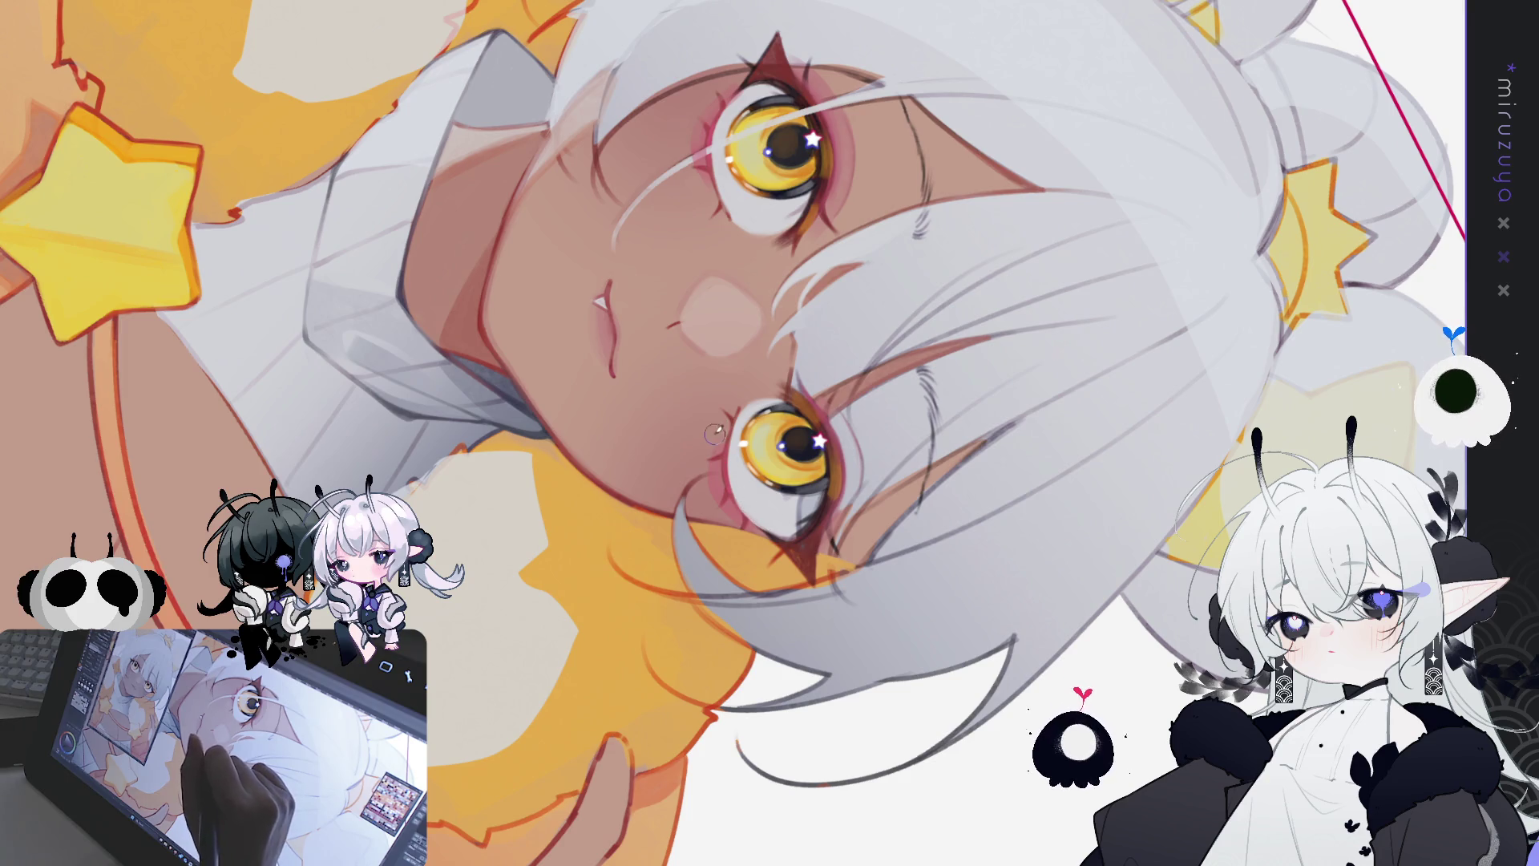
{"action": "left_click_drag", "start_coordinate": [731, 471], "coordinate": [1061, 577]}
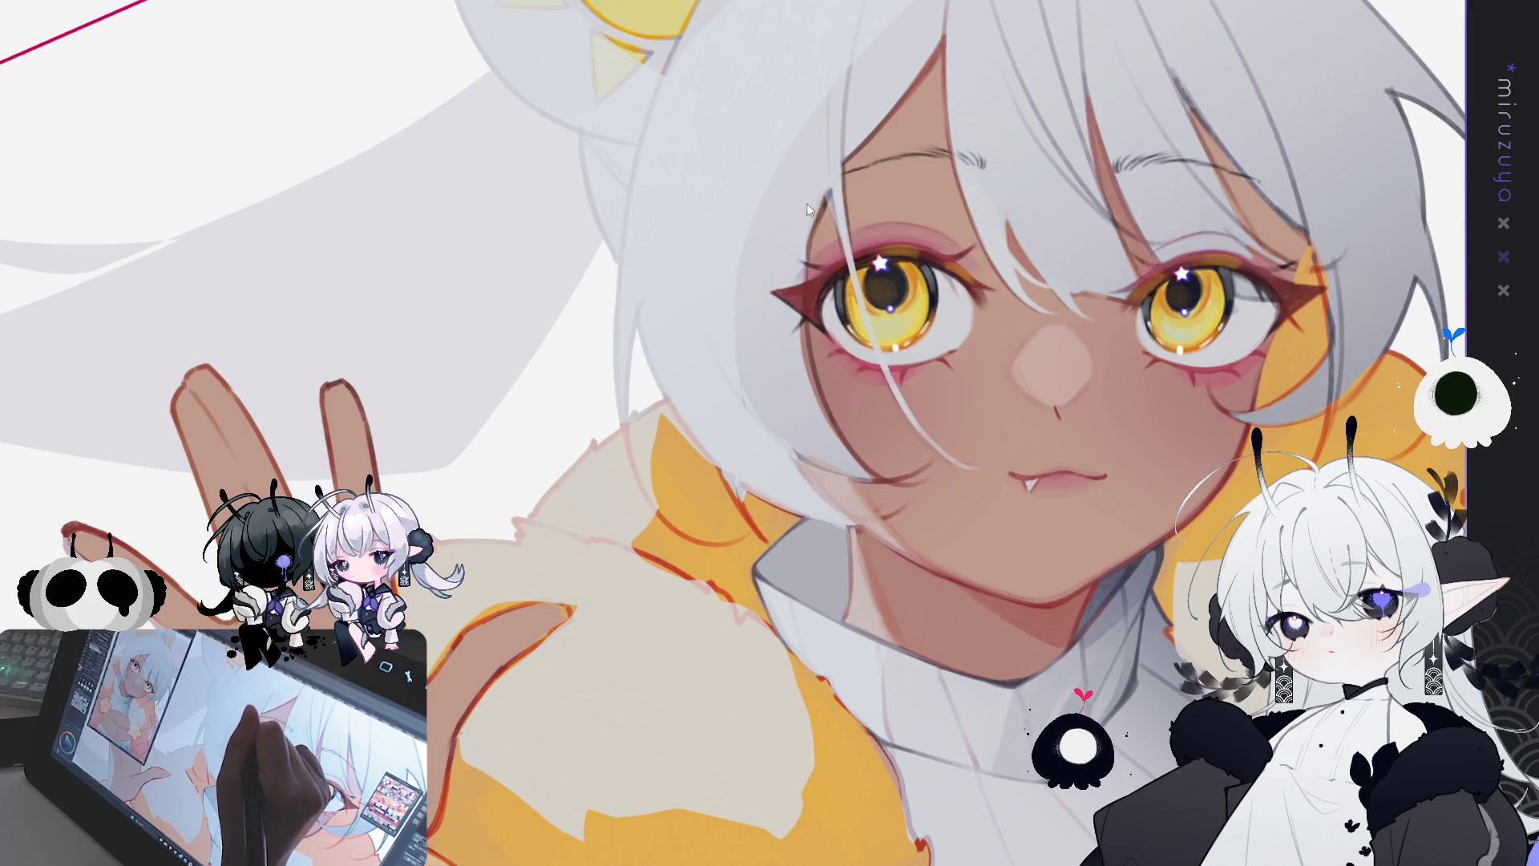
Step: Tilt, zoom and rotate the view around the face, ending with the canvas upright
{"action": "left_click_drag", "start_coordinate": [735, 430], "coordinate": [795, 426]}
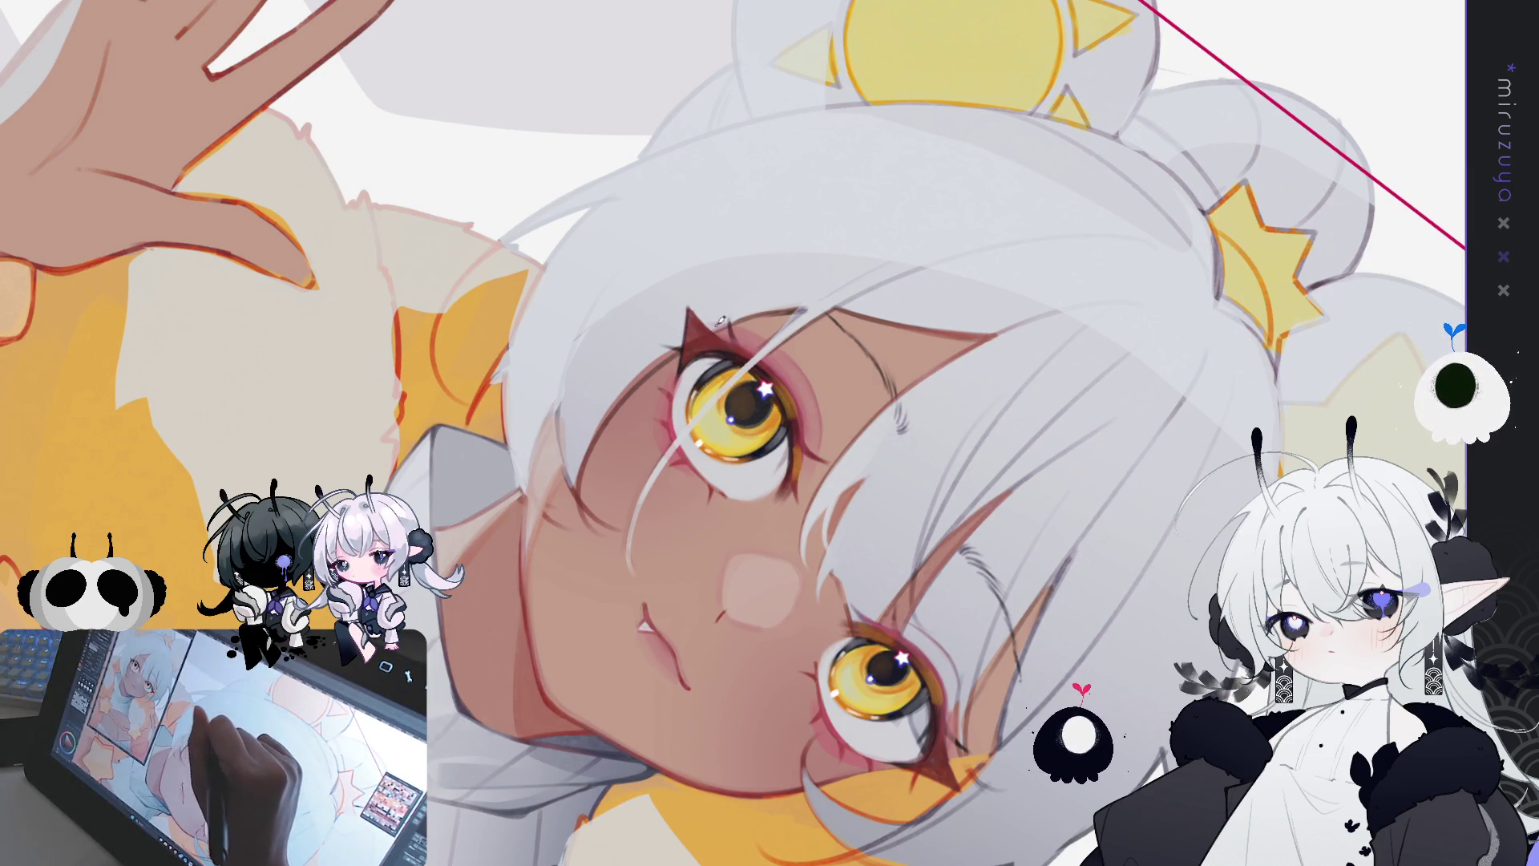
{"action": "left_click_drag", "start_coordinate": [731, 329], "coordinate": [682, 506]}
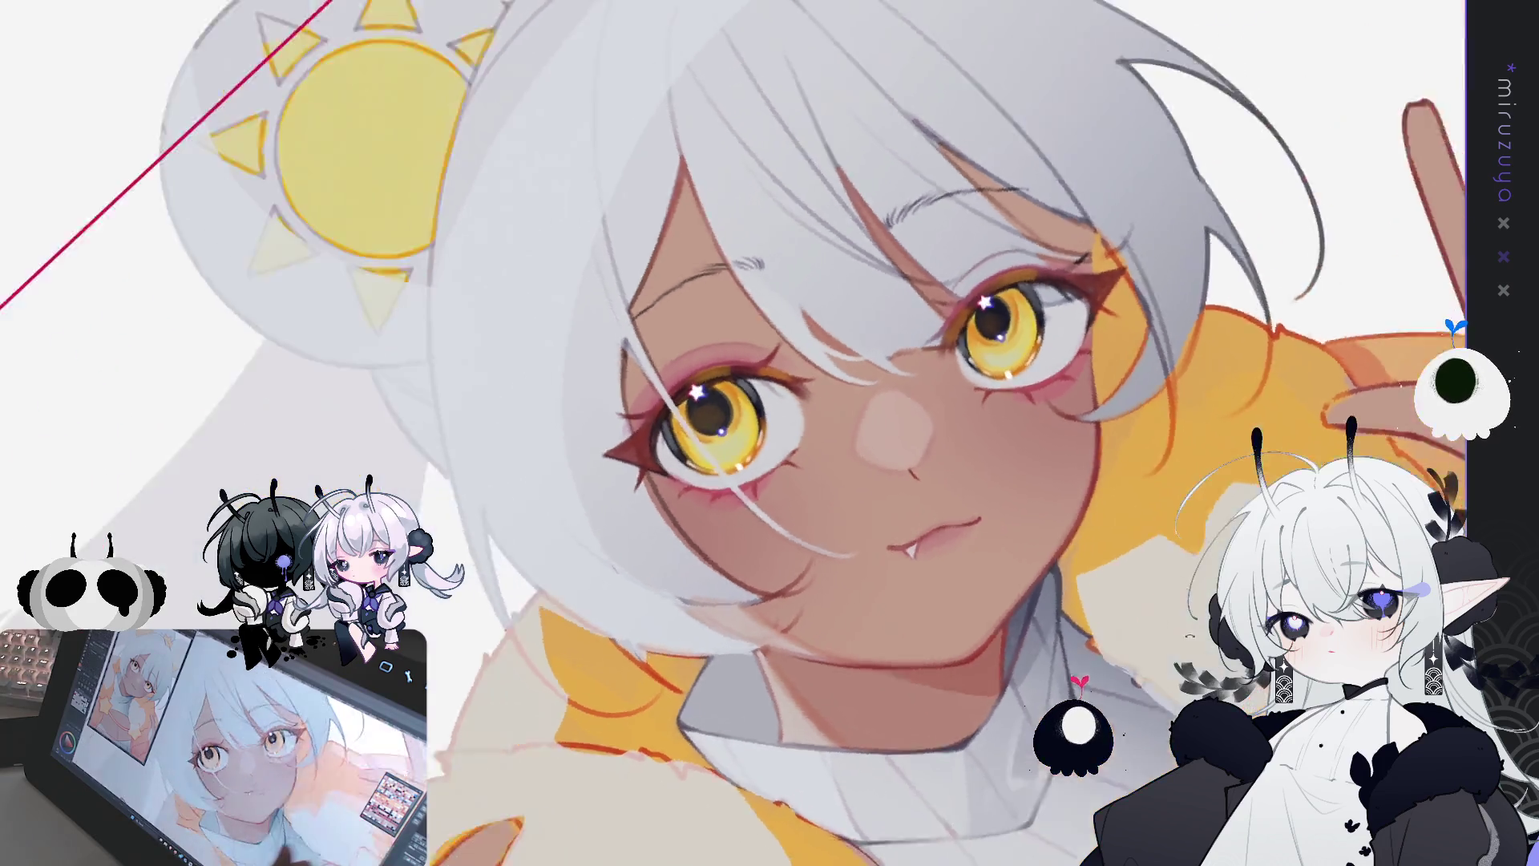
{"action": "left_click_drag", "start_coordinate": [686, 533], "coordinate": [905, 417]}
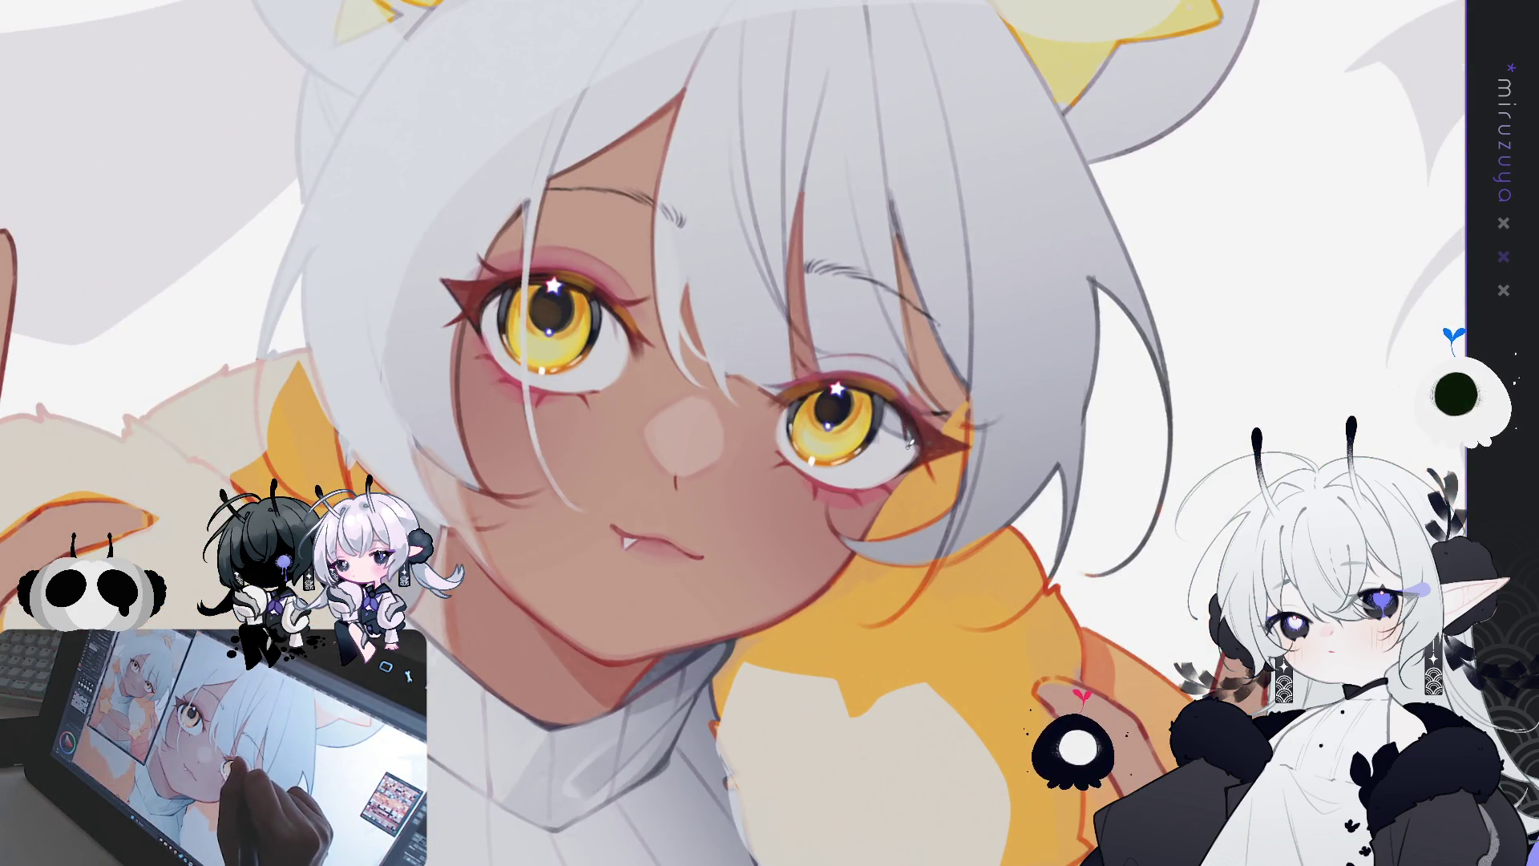
{"action": "left_click_drag", "start_coordinate": [769, 433], "coordinate": [648, 272]}
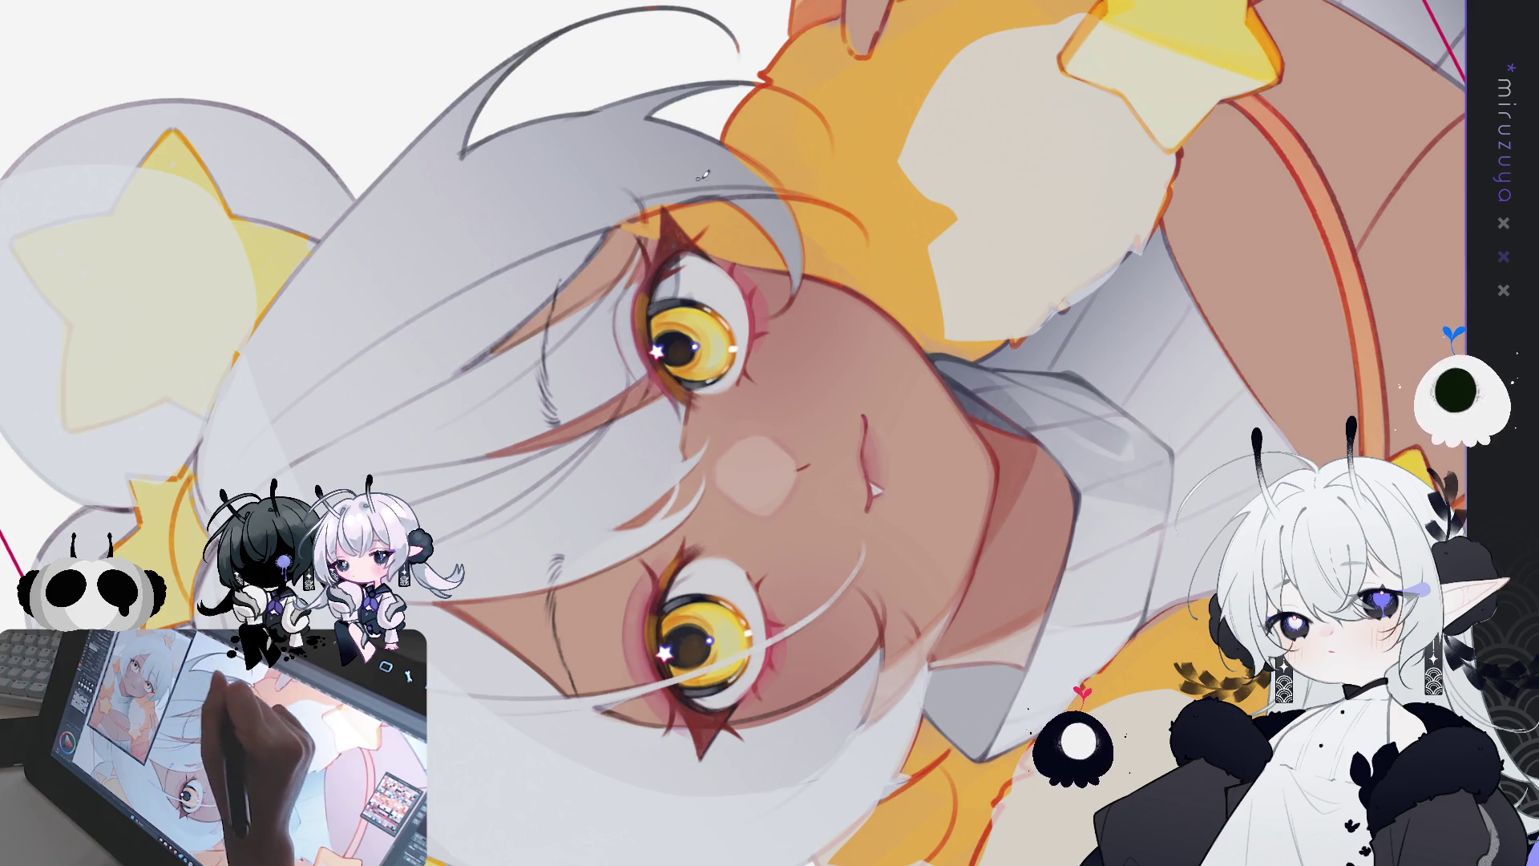
{"action": "mouse_move", "coordinate": [949, 135]}
{"action": "left_mouse_down"}
{"action": "mouse_move", "coordinate": [1084, 614]}
{"action": "mouse_move", "coordinate": [1008, 572]}
{"action": "mouse_move", "coordinate": [1080, 508]}
{"action": "mouse_move", "coordinate": [1081, 530]}
{"action": "left_mouse_up"}
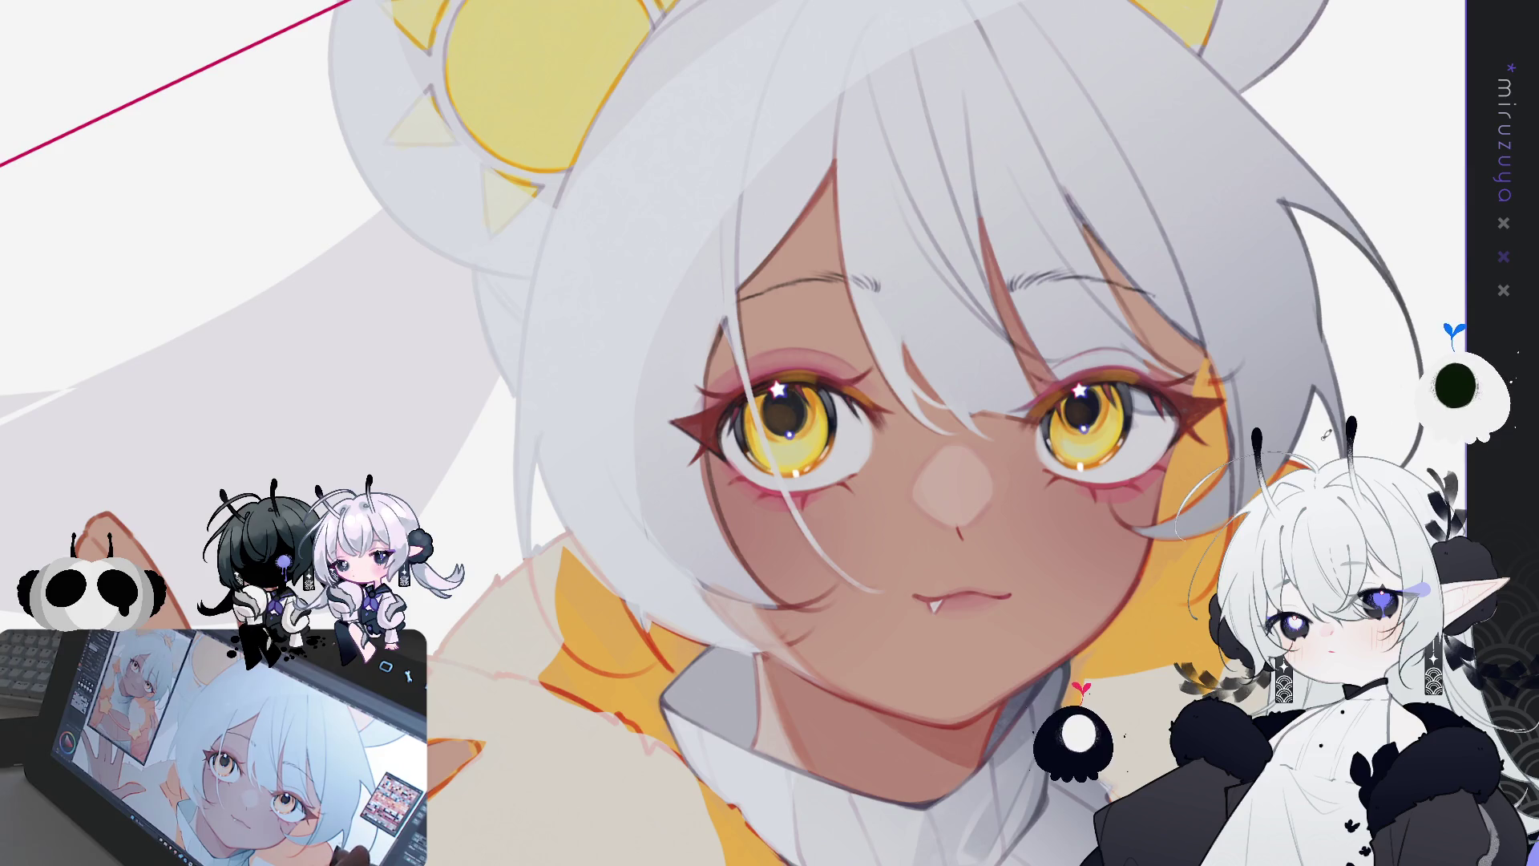
Step: Pan across the face and scroll up toward the sun hair ornament
{"action": "left_click_drag", "start_coordinate": [722, 432], "coordinate": [834, 417]}
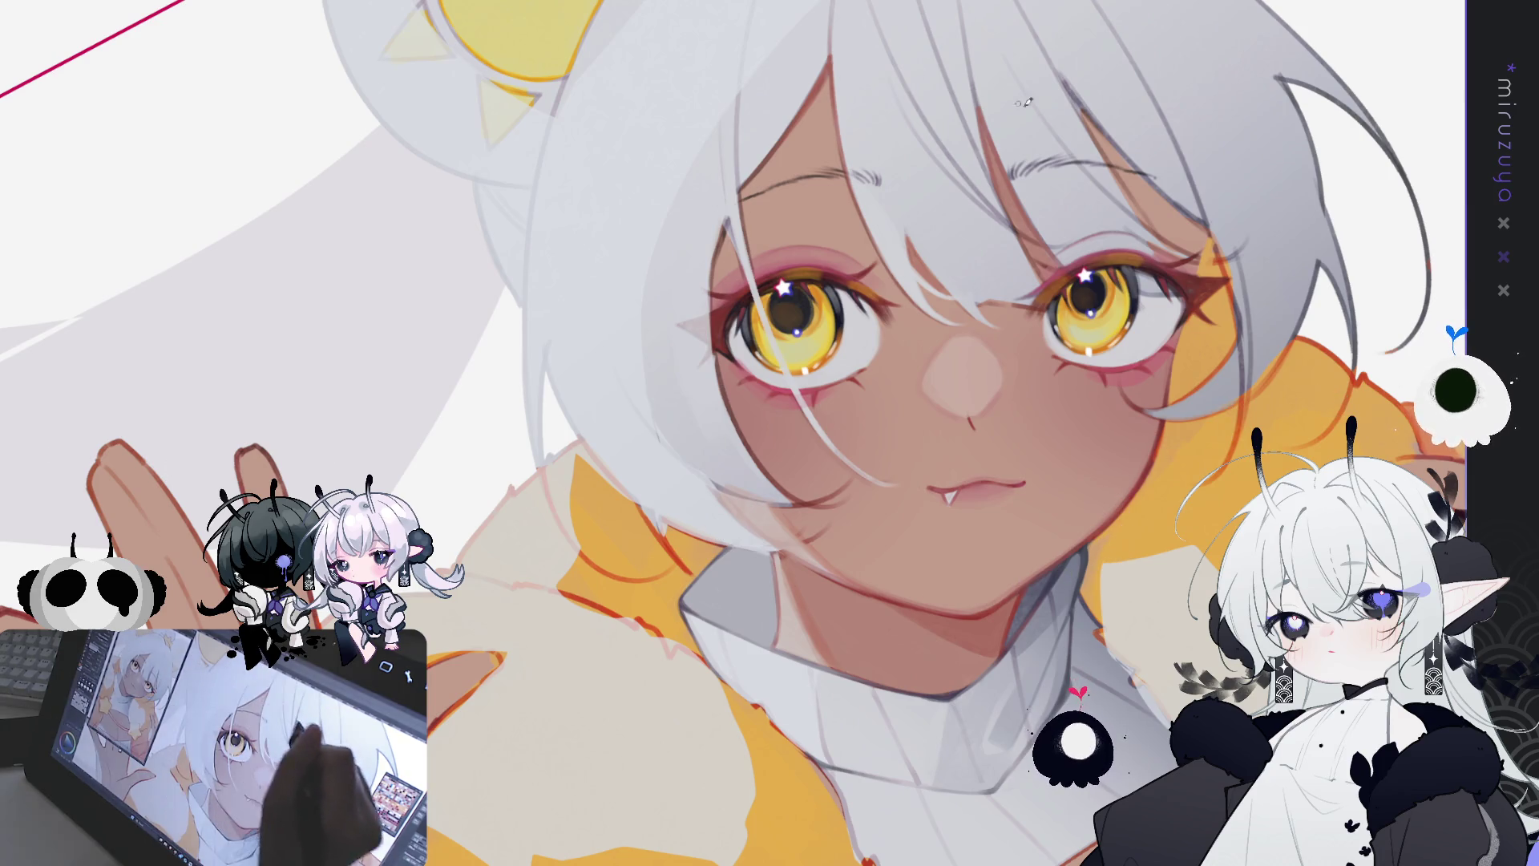
{"action": "scroll", "coordinate": [734, 430], "scroll_direction": "up", "scroll_amount": 1}
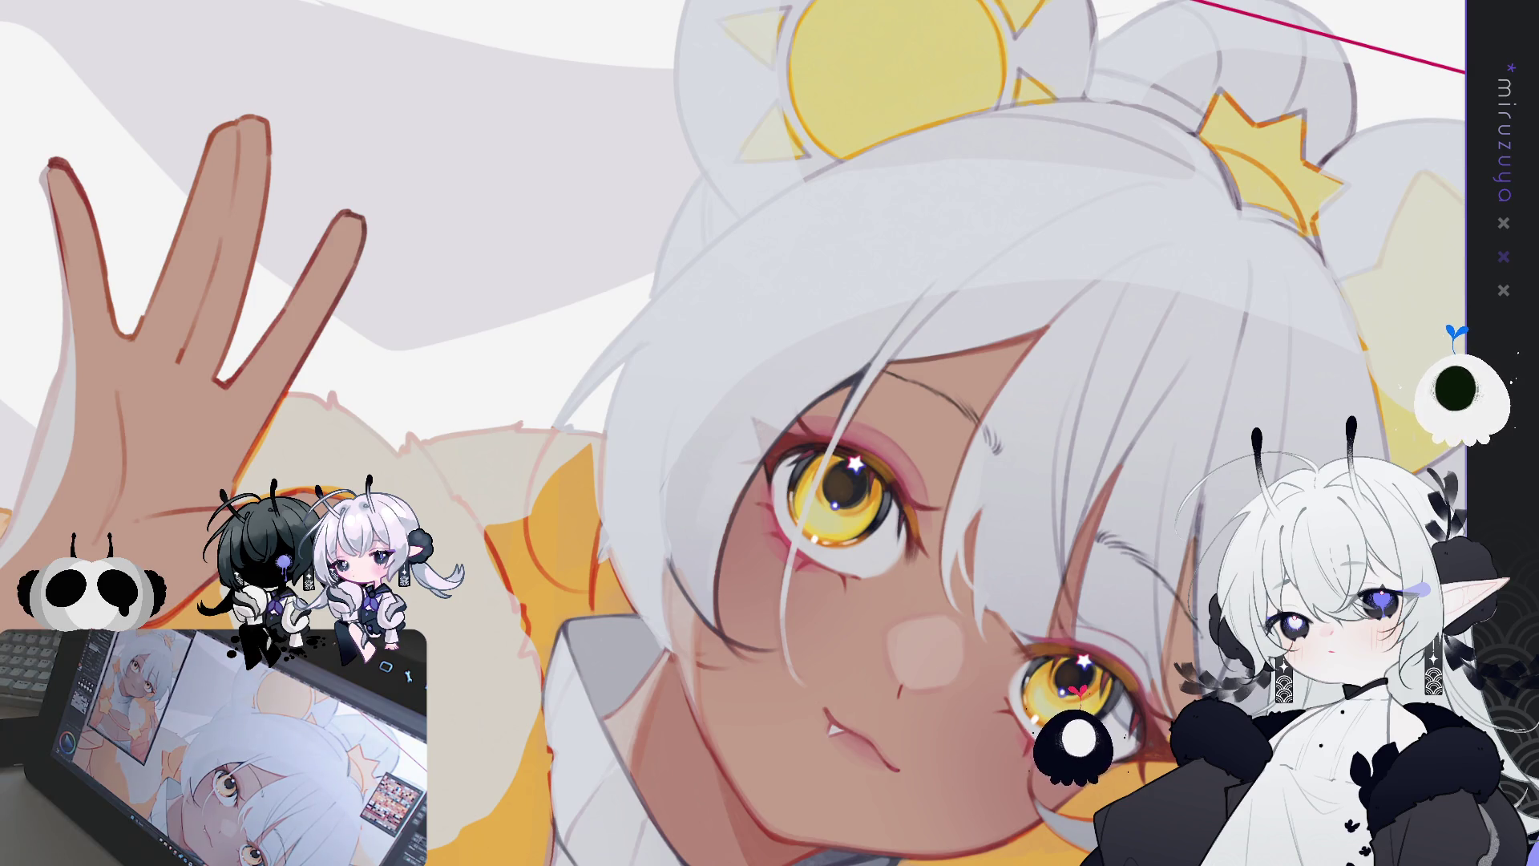
Step: Pan left to the raised hand, then switch to the open dragon artwork
{"action": "left_click_drag", "start_coordinate": [741, 455], "coordinate": [841, 397]}
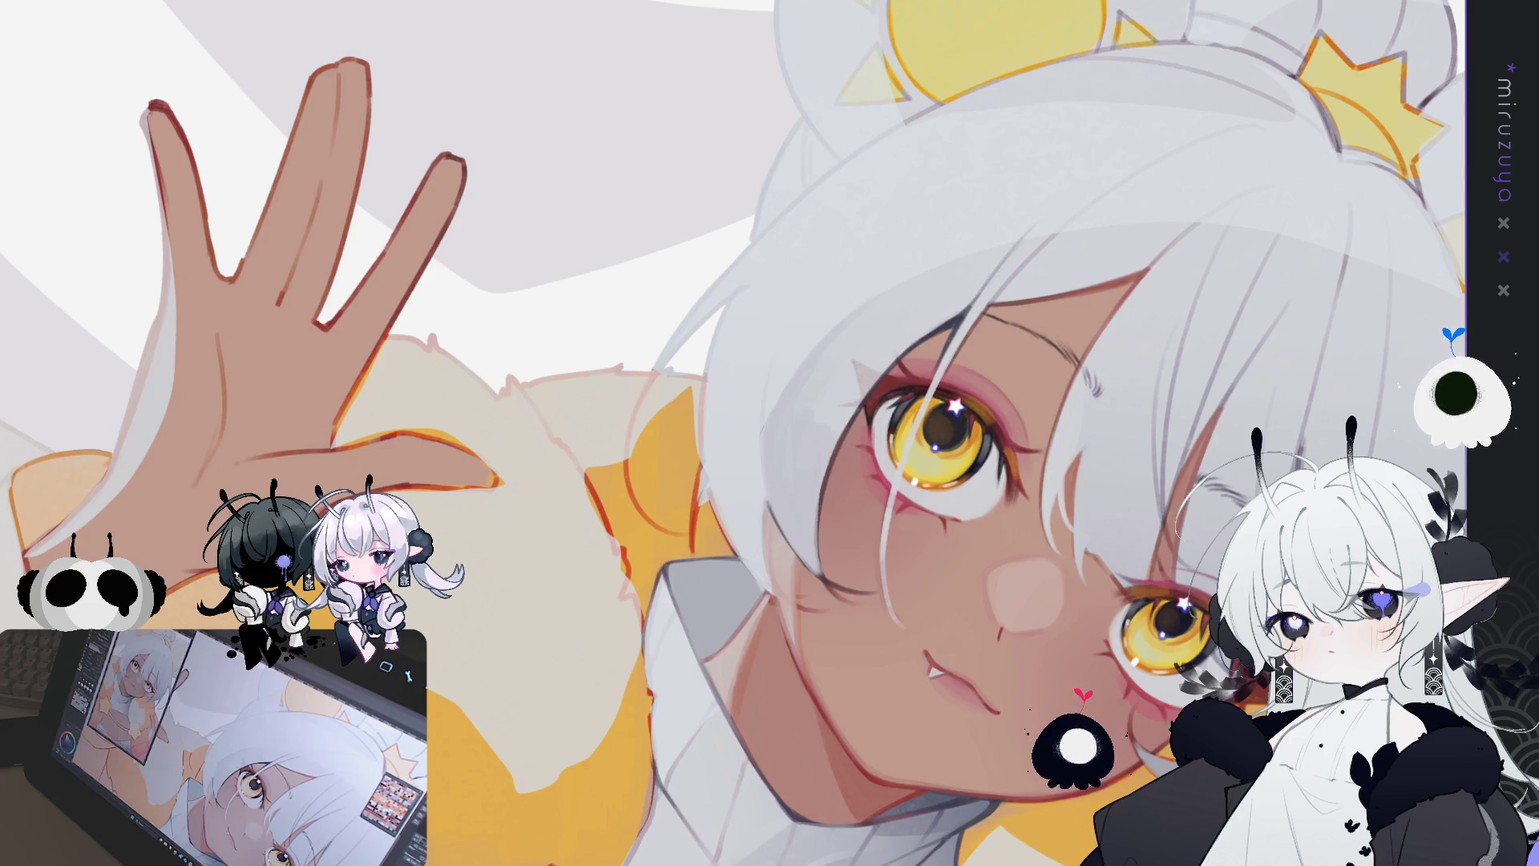
{"action": "key", "text": "ctrl+Tab"}
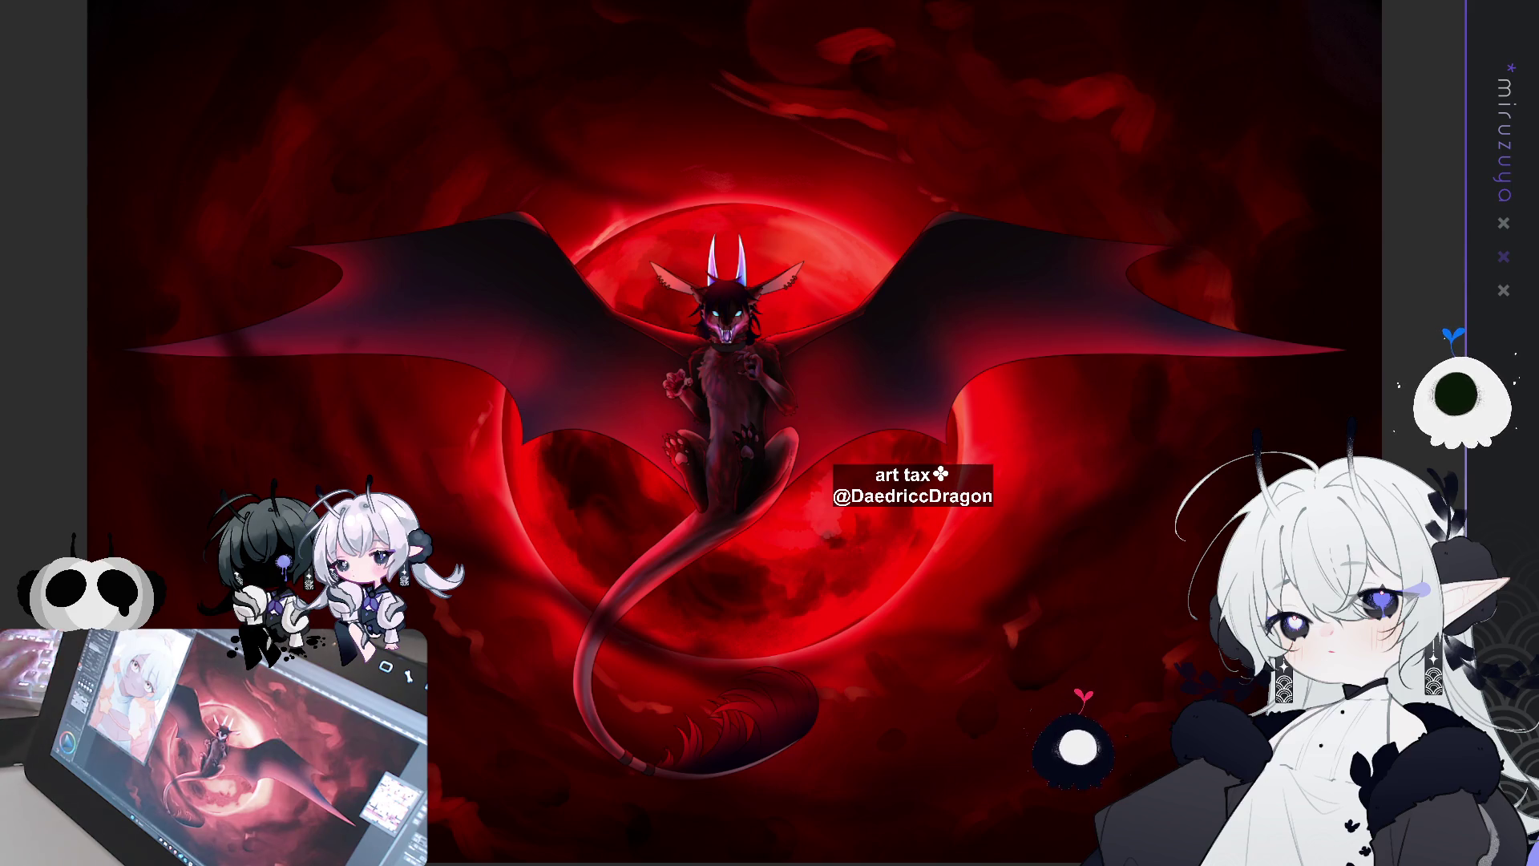
Step: Zoom out with Ctrl+minus to see the whole dragon artwork
{"action": "key", "text": "ctrl+minus"}
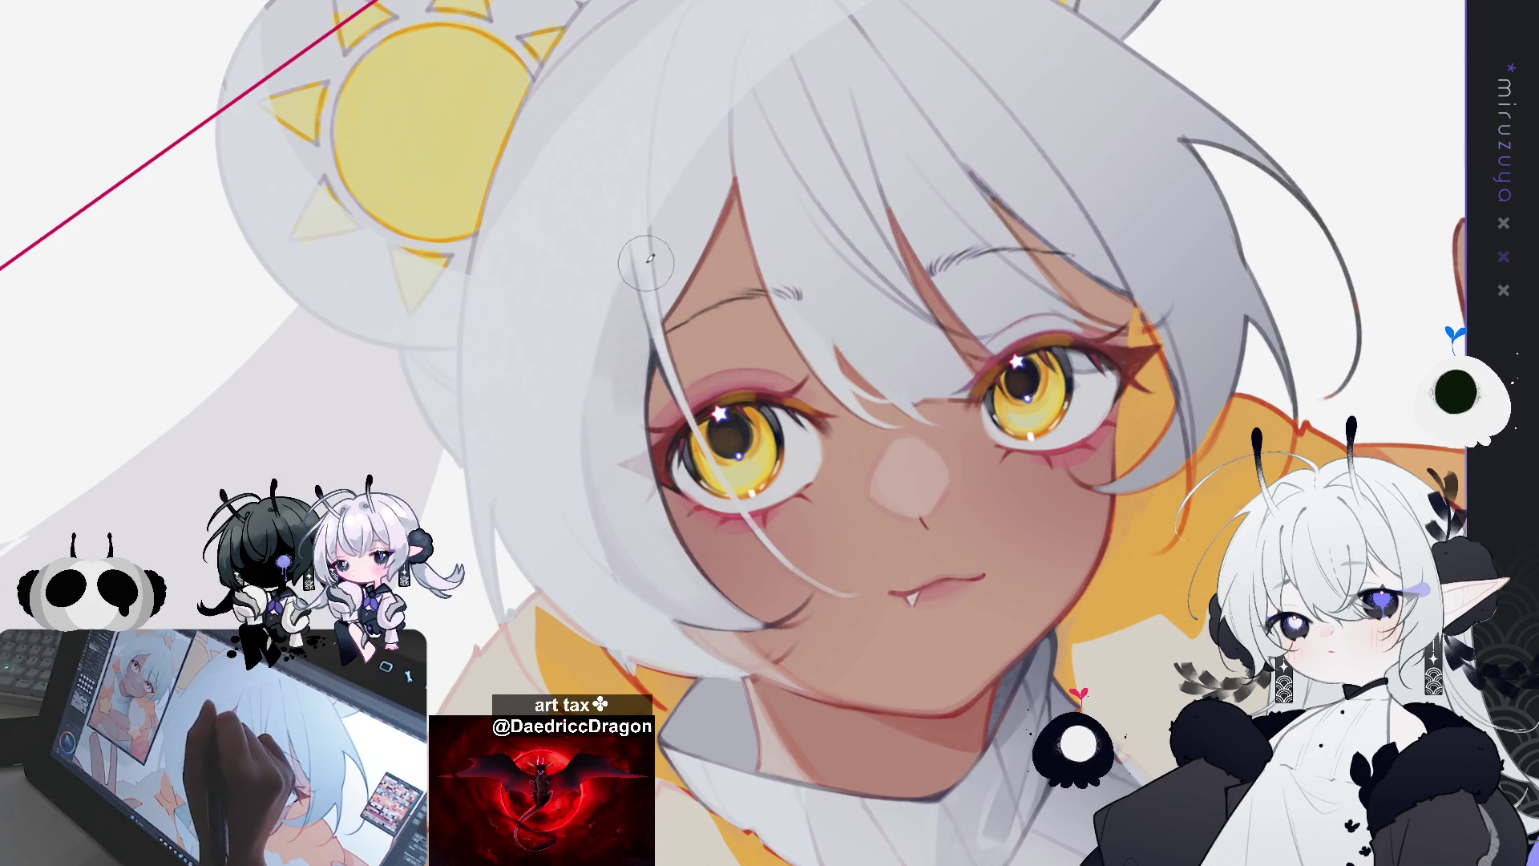
Step: Shrink the brush from about 70 px to about 20 px and paint a light stroke along the hair edge
{"action": "key", "text": "["}
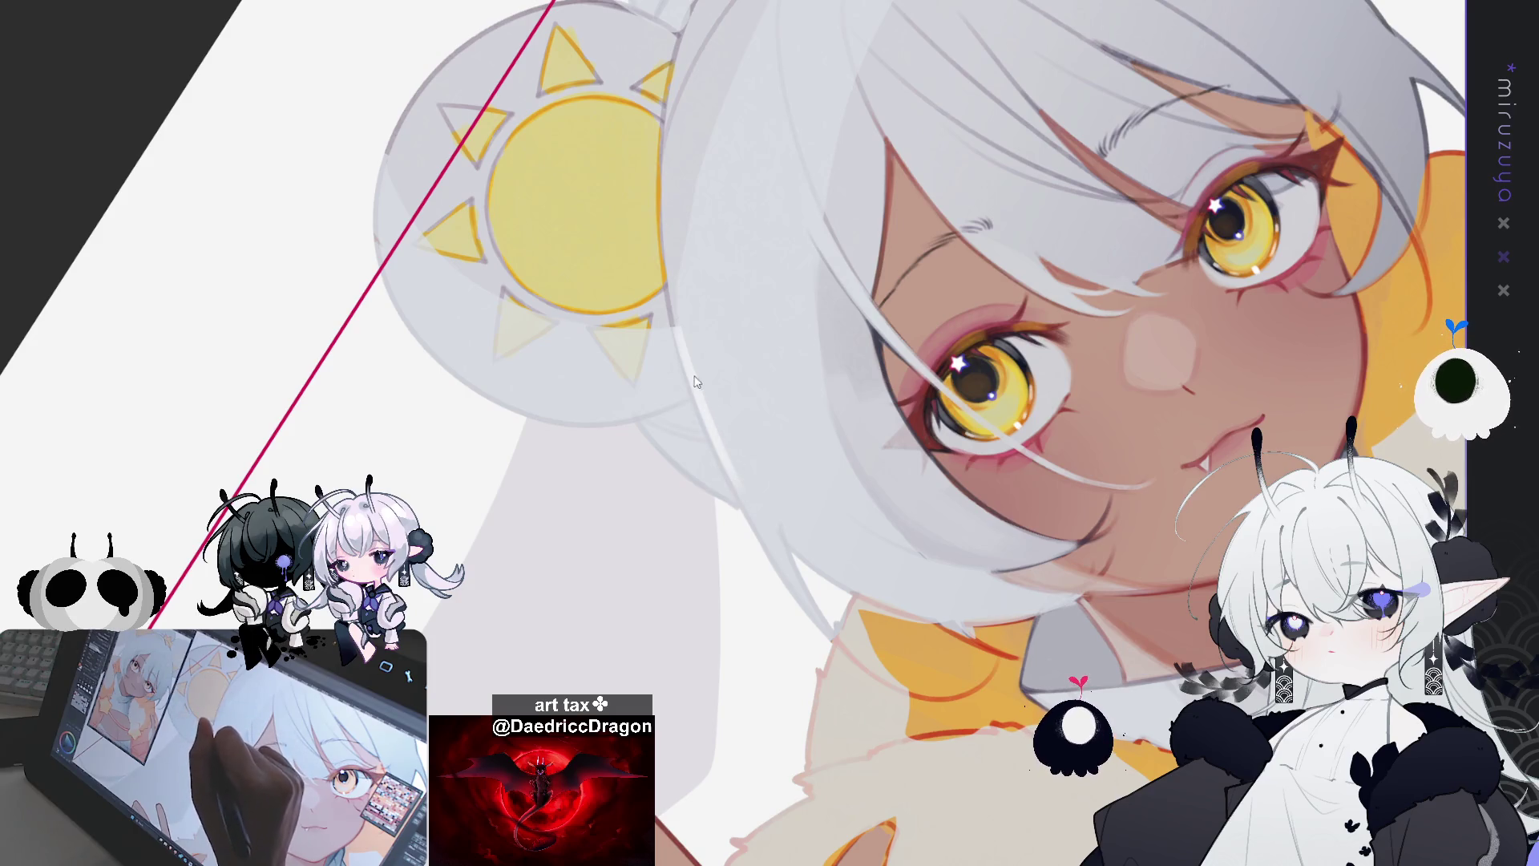
{"action": "left_click_drag", "start_coordinate": [688, 341], "coordinate": [747, 478]}
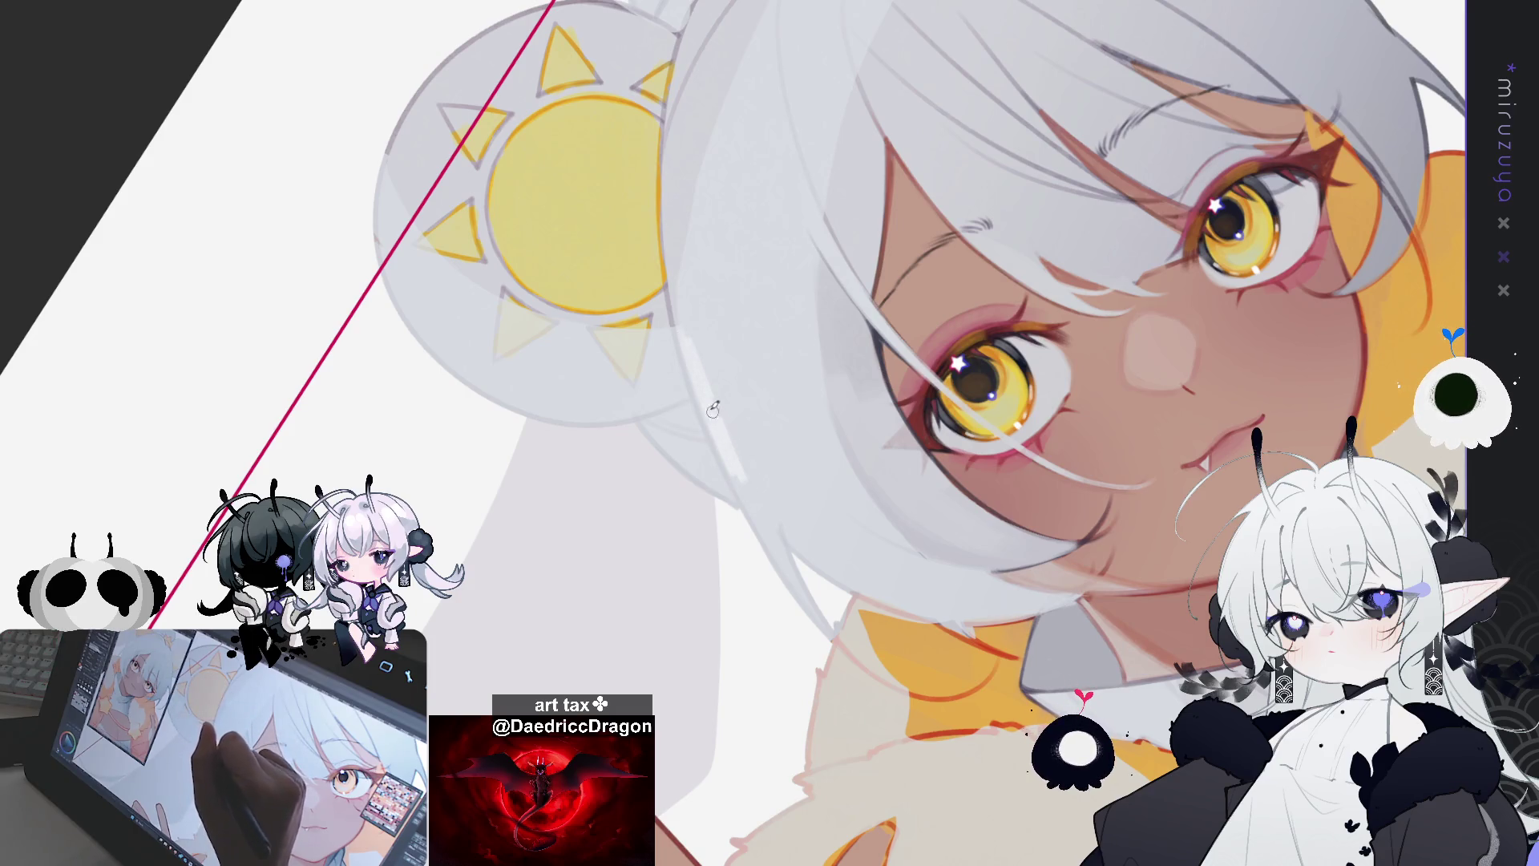
Step: Replace the hair-edge stroke with a lighter highlight, then pan and rotate the view to inspect it
{"action": "key", "text": "ctrl+z"}
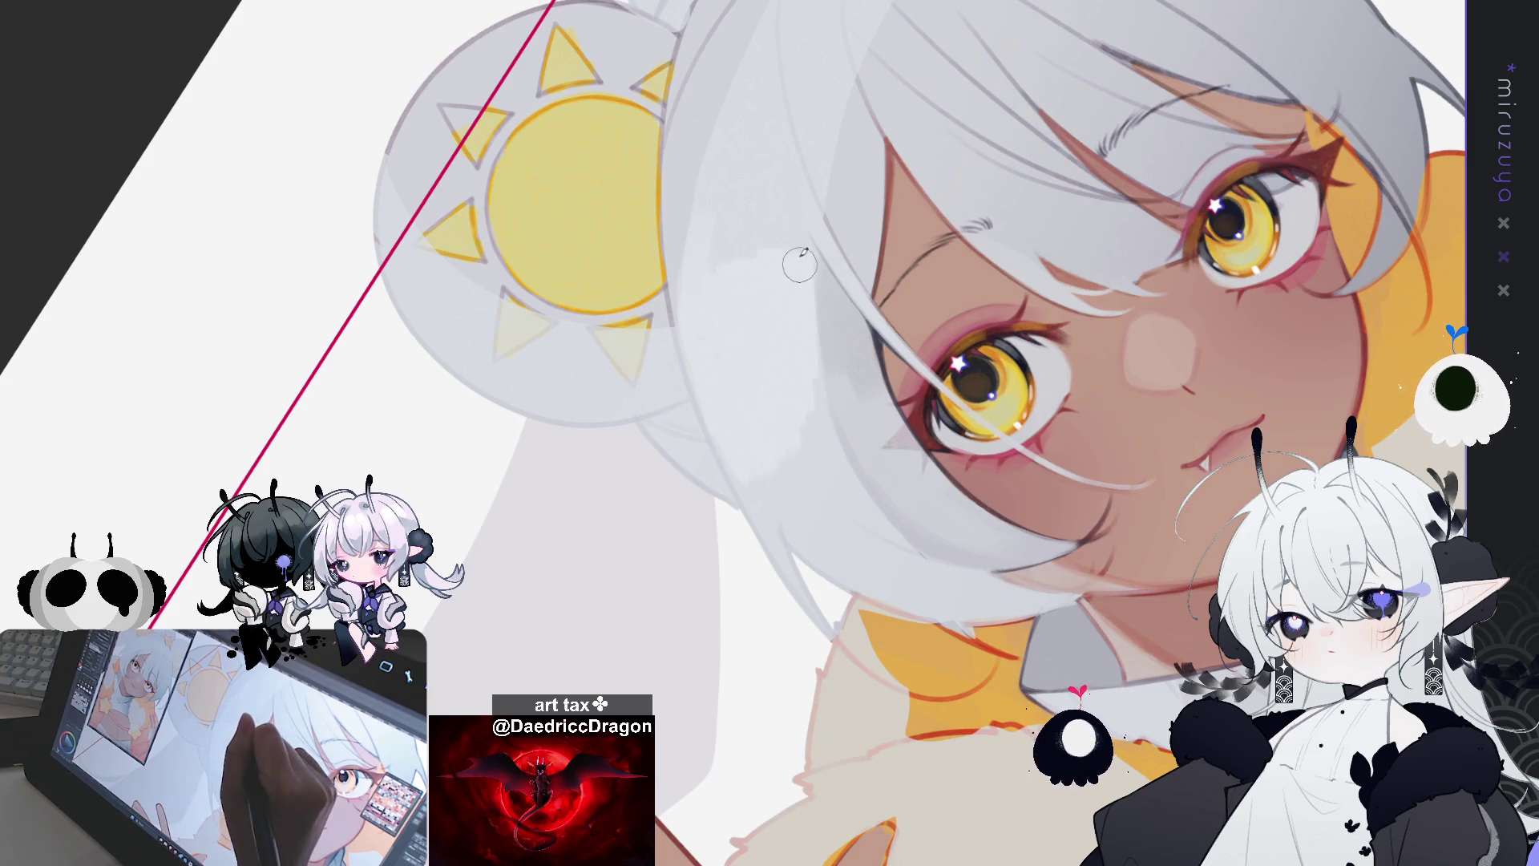
{"action": "mouse_move", "coordinate": [782, 204]}
{"action": "left_mouse_down"}
{"action": "mouse_move", "coordinate": [770, 245]}
{"action": "mouse_move", "coordinate": [719, 190]}
{"action": "left_mouse_up"}
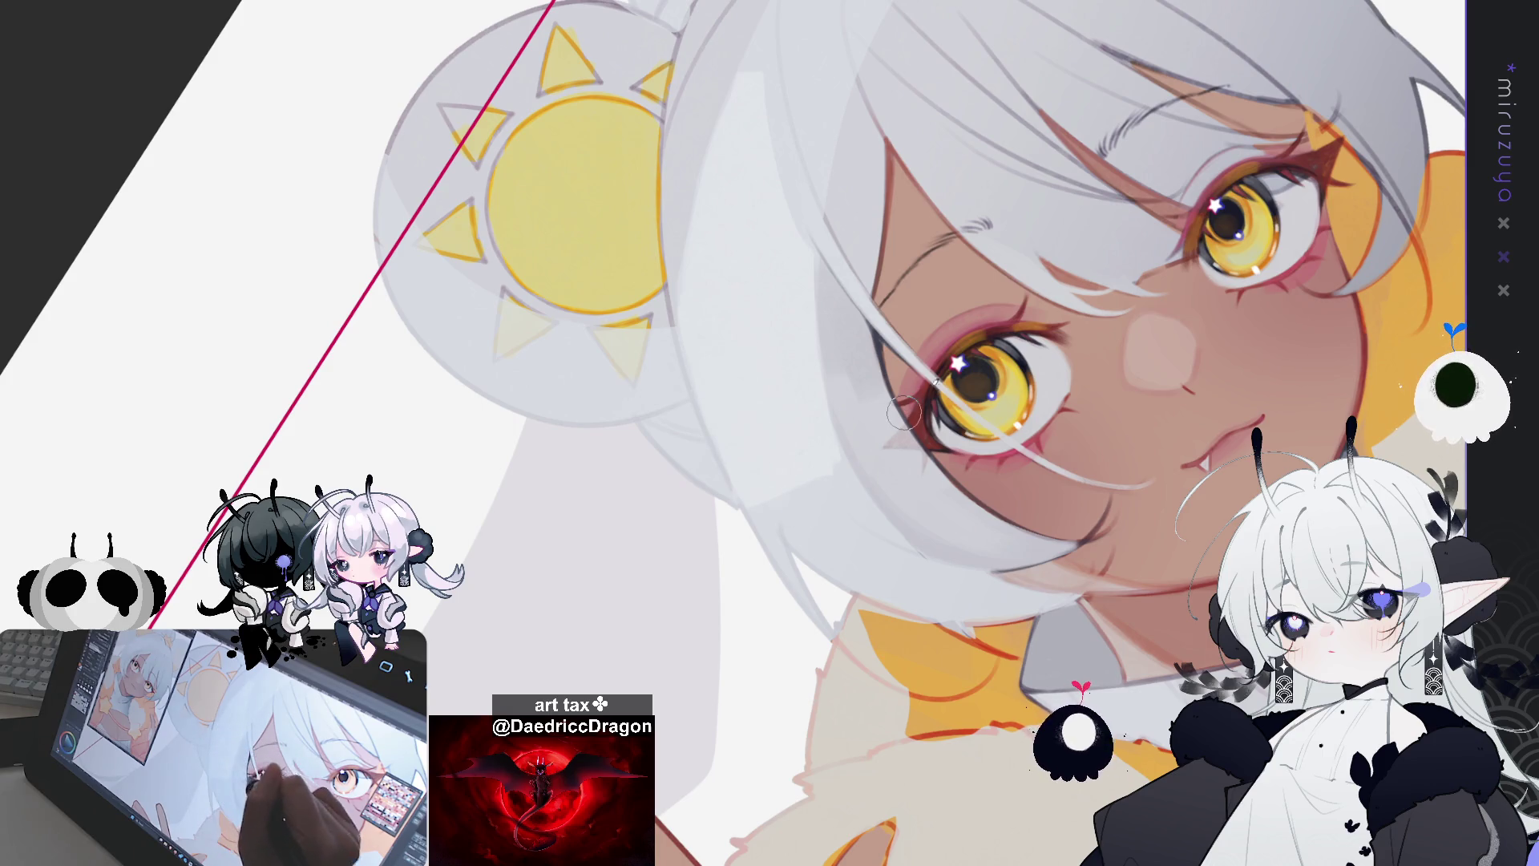
{"action": "left_click_drag", "start_coordinate": [905, 413], "coordinate": [854, 384]}
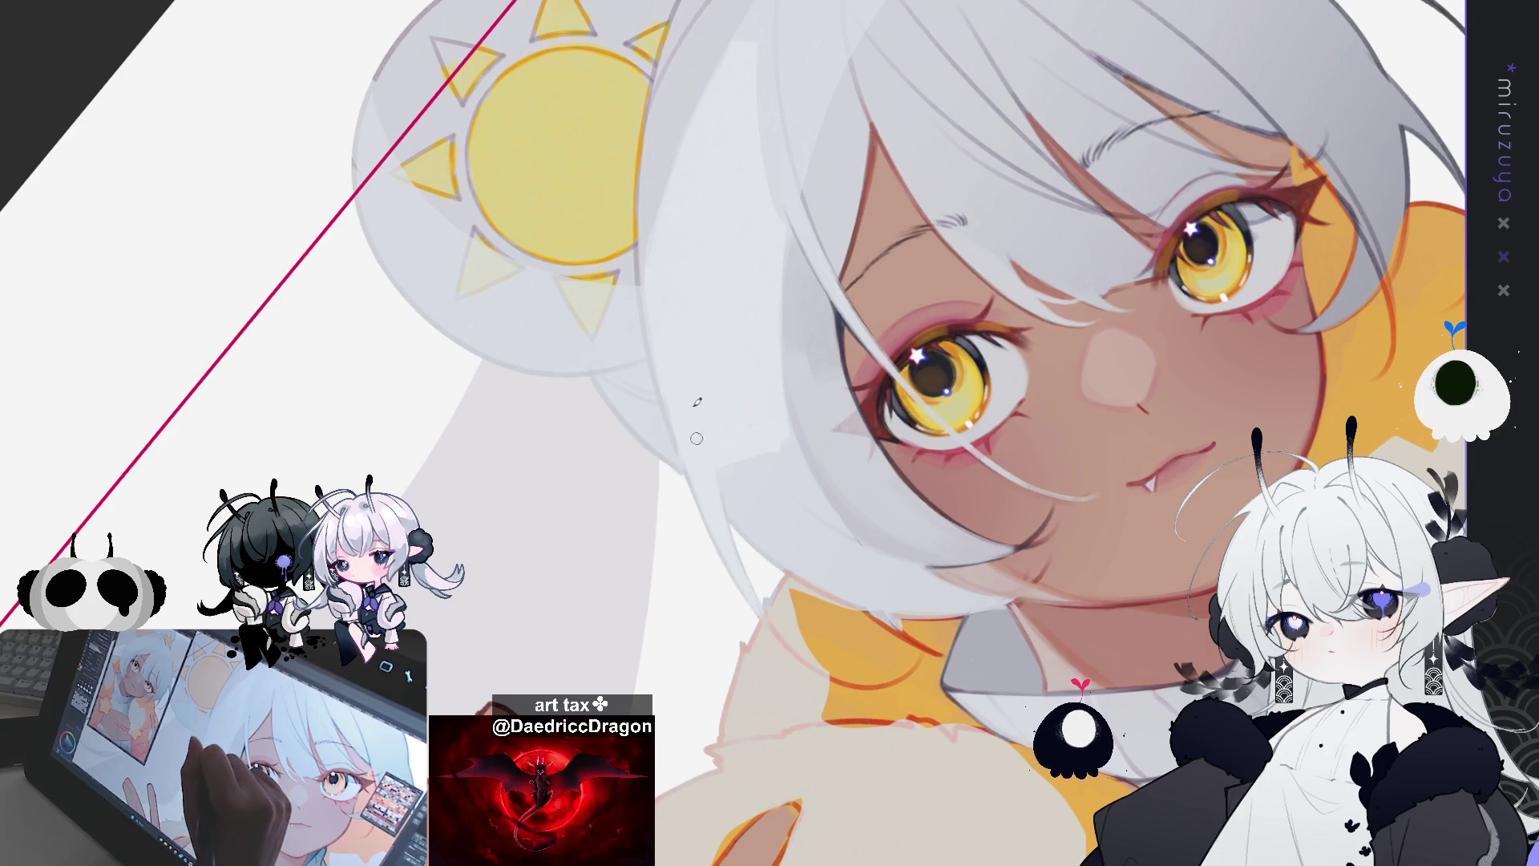
{"action": "mouse_move", "coordinate": [705, 458]}
{"action": "left_mouse_down"}
{"action": "mouse_move", "coordinate": [1005, 426]}
{"action": "mouse_move", "coordinate": [721, 272]}
{"action": "left_mouse_up"}
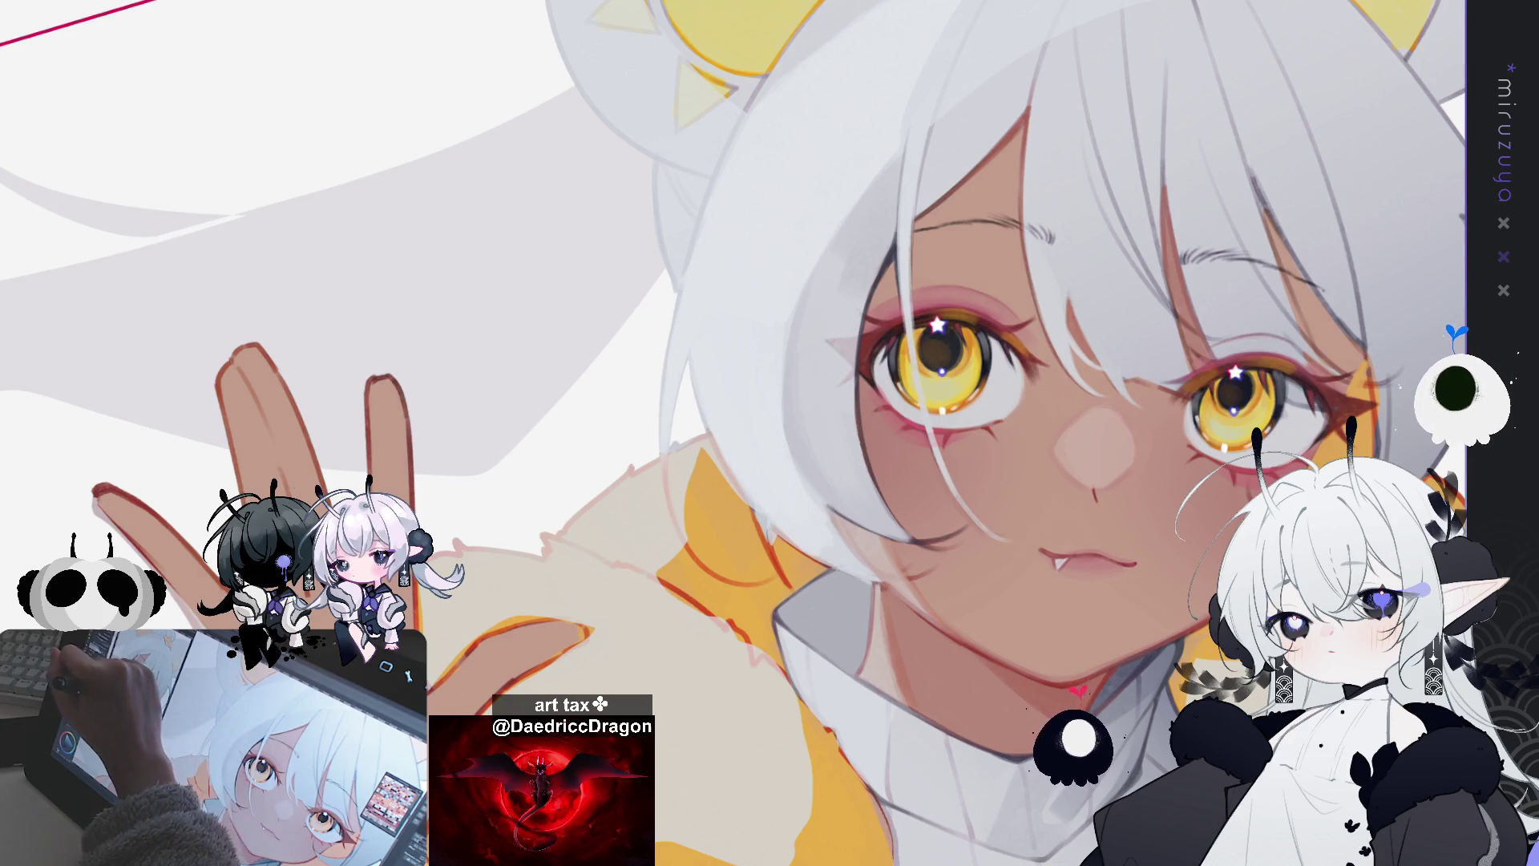
{"action": "left_click_drag", "start_coordinate": [734, 430], "coordinate": [690, 429]}
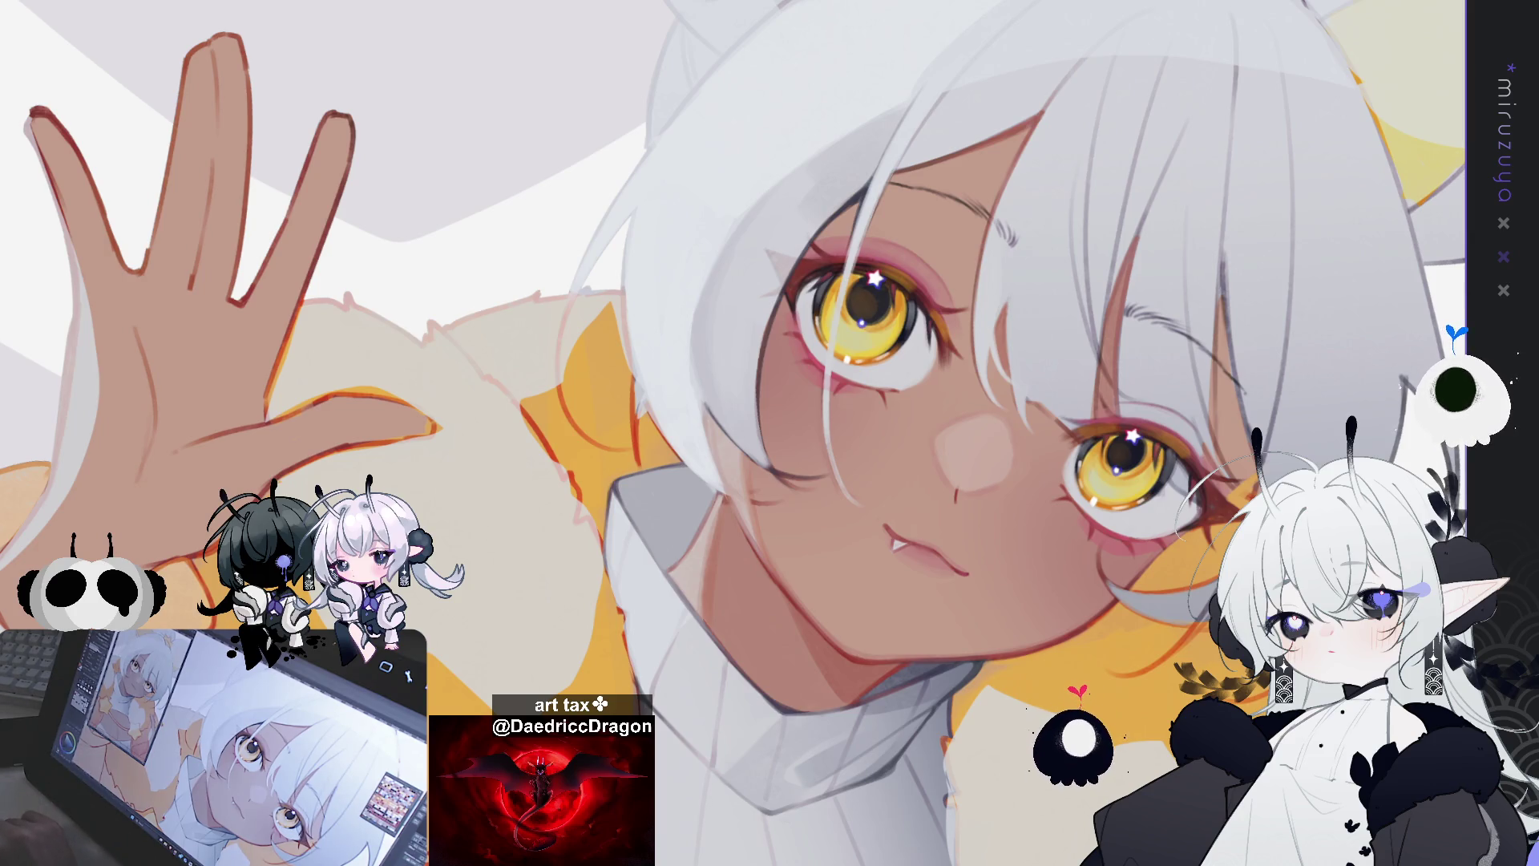
Step: Paint a faint light strand over the hair beside the right eye, rotating the canvas to check it
{"action": "key", "text": "minus"}
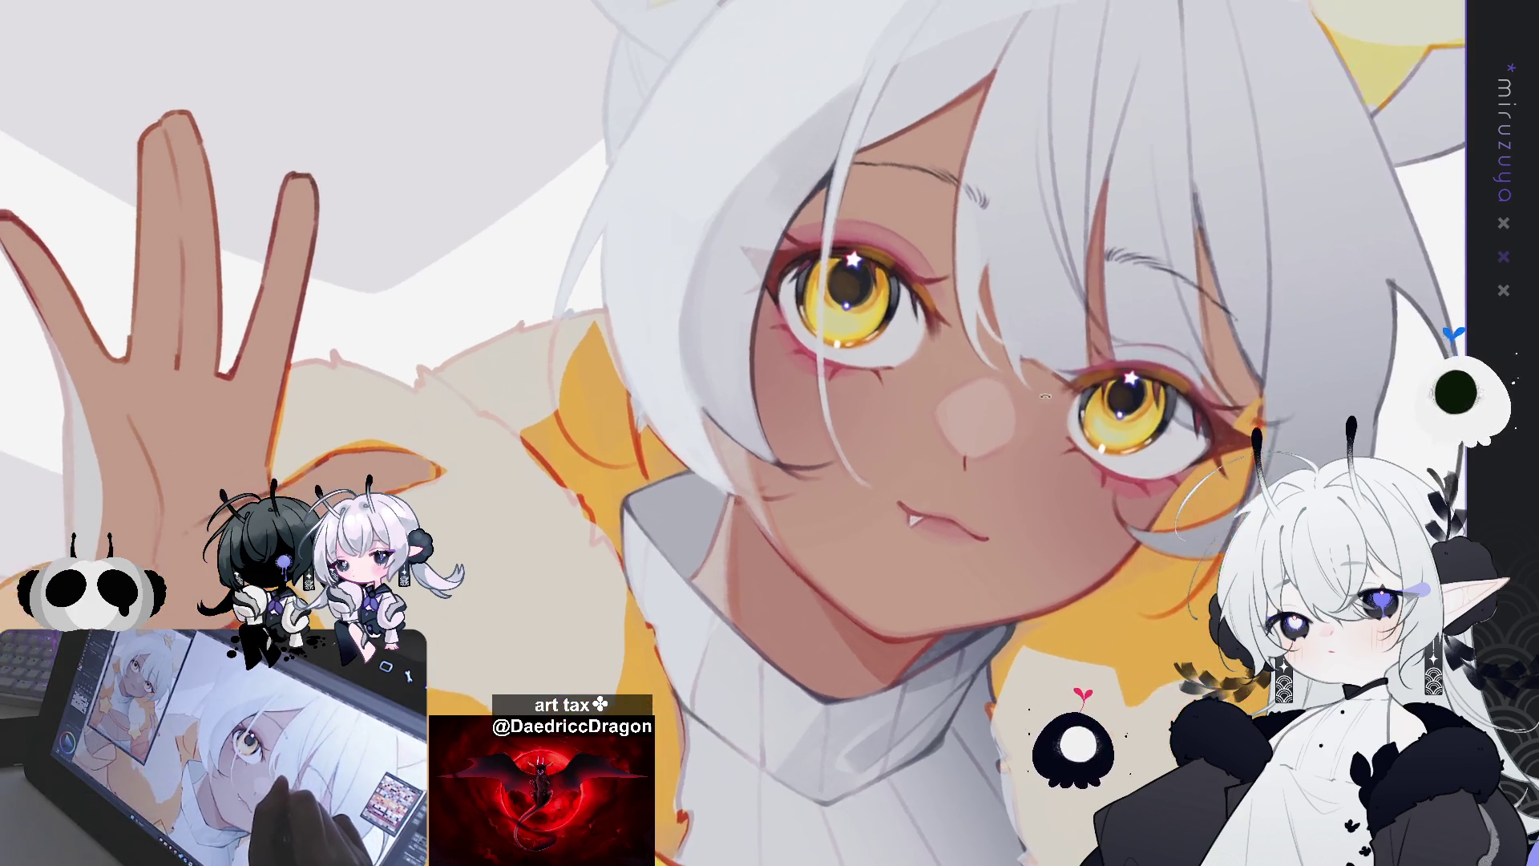
{"action": "key", "text": "minus"}
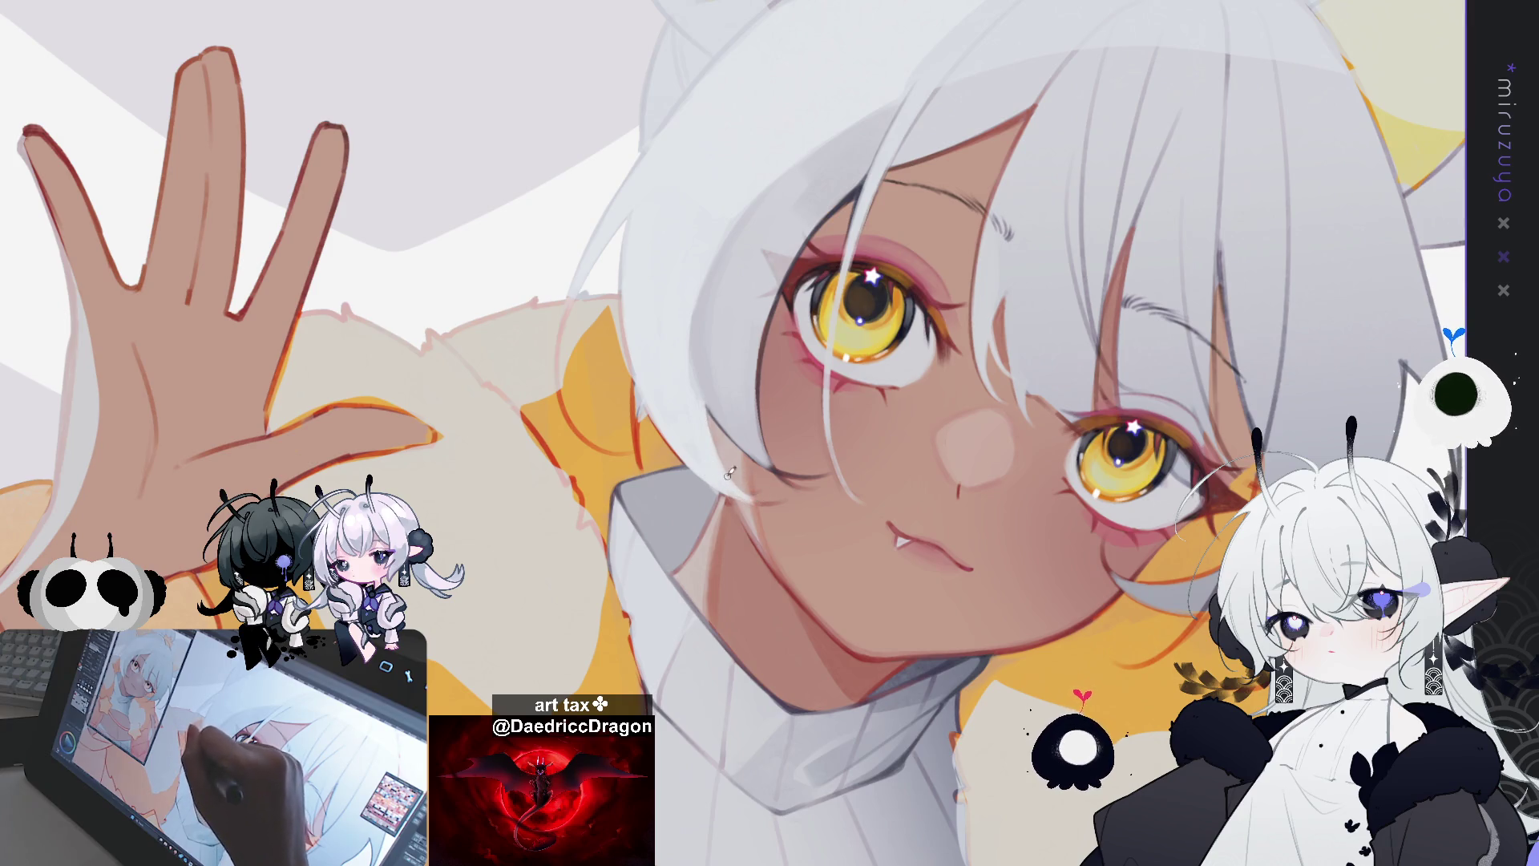
{"action": "key", "text": "minus"}
{"action": "key", "text": "minus"}
{"action": "key", "text": "minus"}
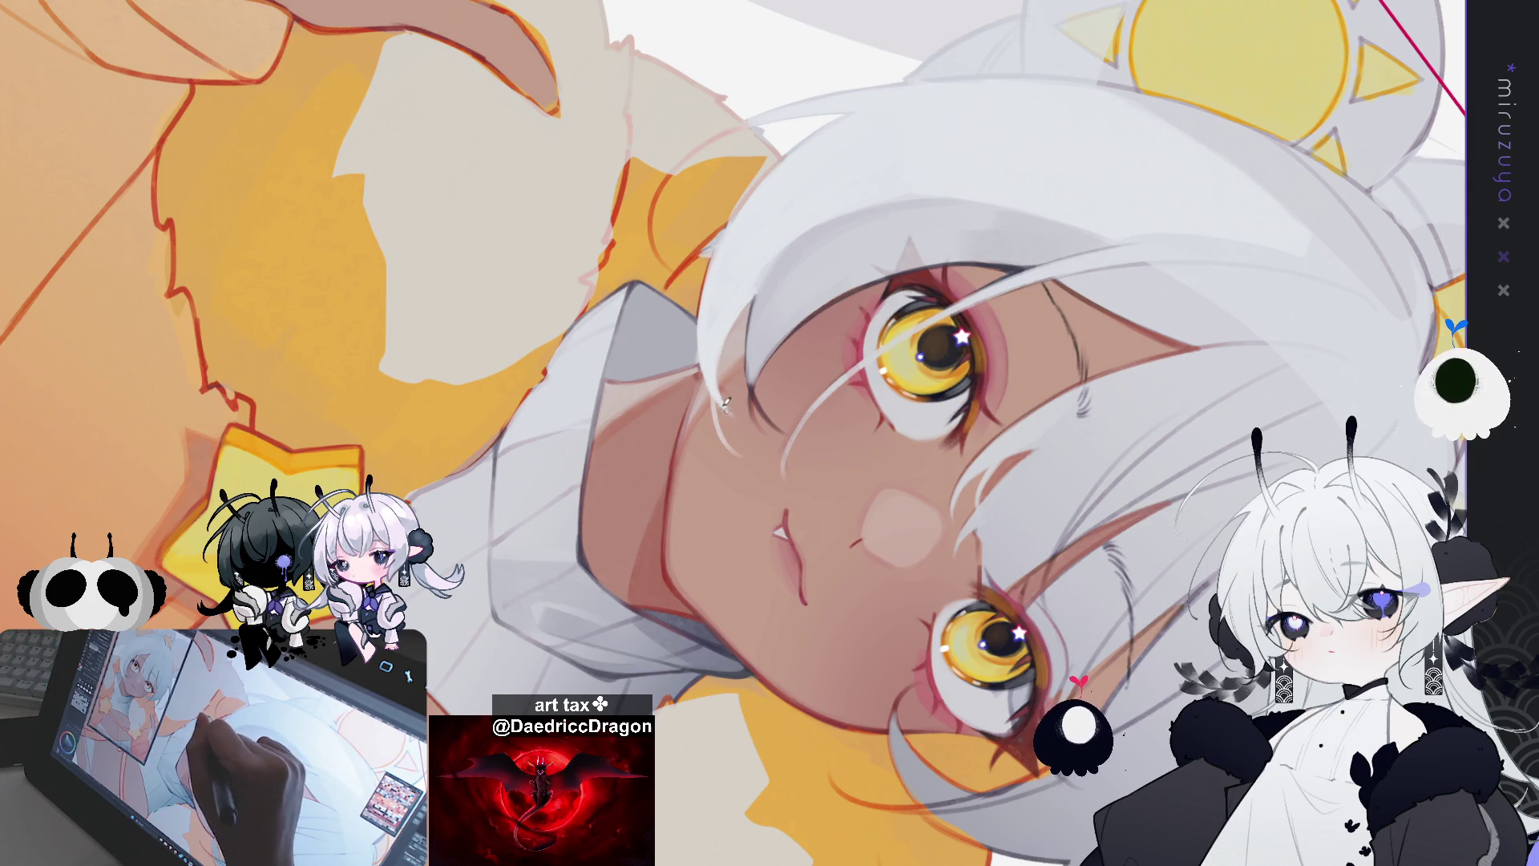
{"action": "mouse_move", "coordinate": [731, 249]}
{"action": "left_mouse_down"}
{"action": "mouse_move", "coordinate": [631, 306]}
{"action": "mouse_move", "coordinate": [619, 339]}
{"action": "left_mouse_up"}
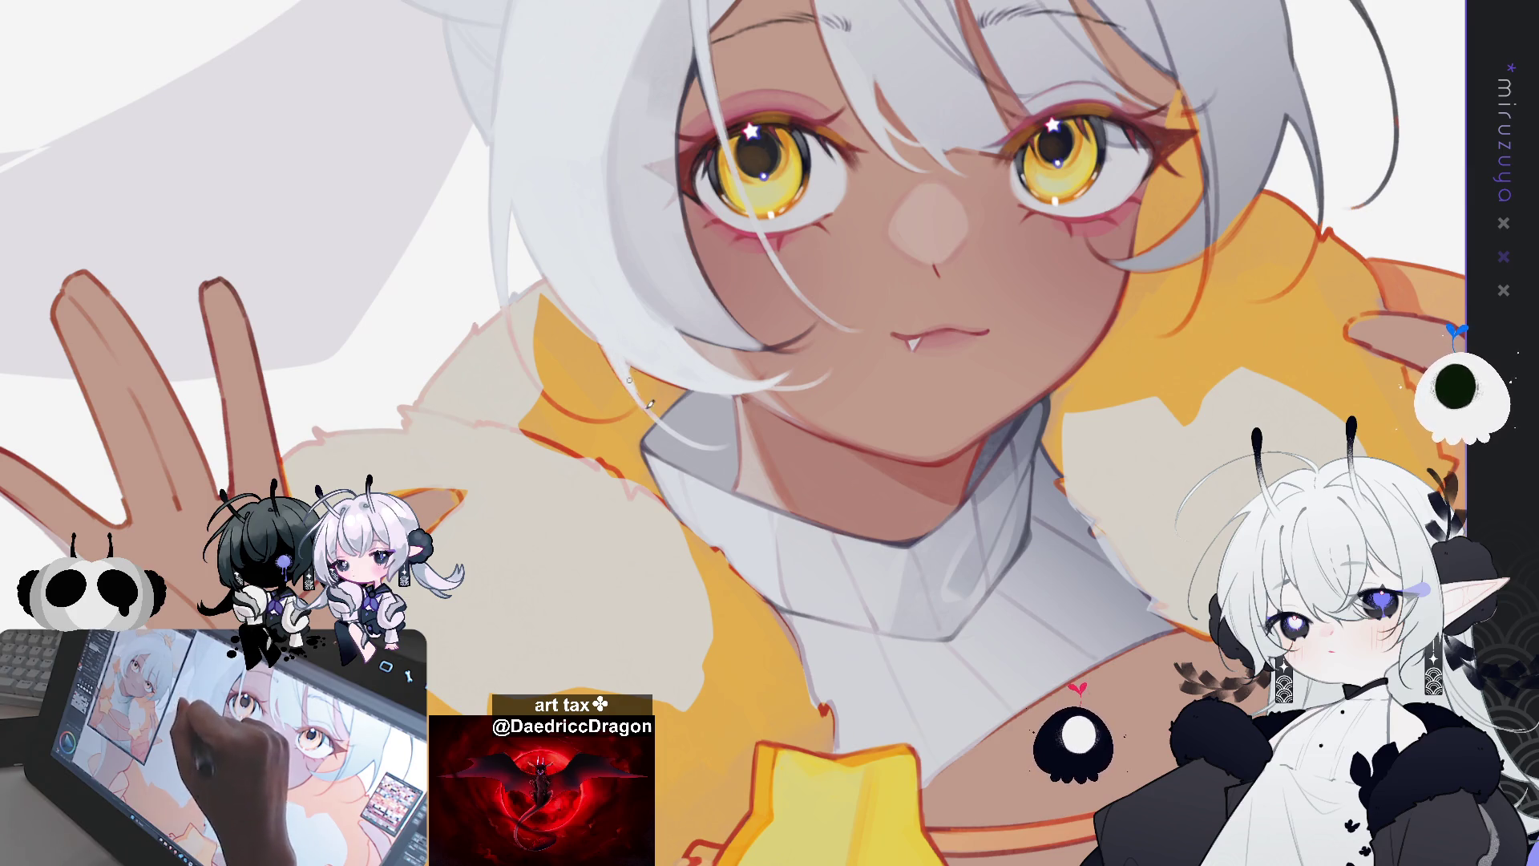
{"action": "mouse_move", "coordinate": [729, 306]}
{"action": "left_mouse_down"}
{"action": "mouse_move", "coordinate": [683, 175]}
{"action": "mouse_move", "coordinate": [689, 353]}
{"action": "mouse_move", "coordinate": [737, 389]}
{"action": "left_mouse_up"}
{"action": "key", "text": "ctrl+z"}
{"action": "key", "text": "ctrl+z"}
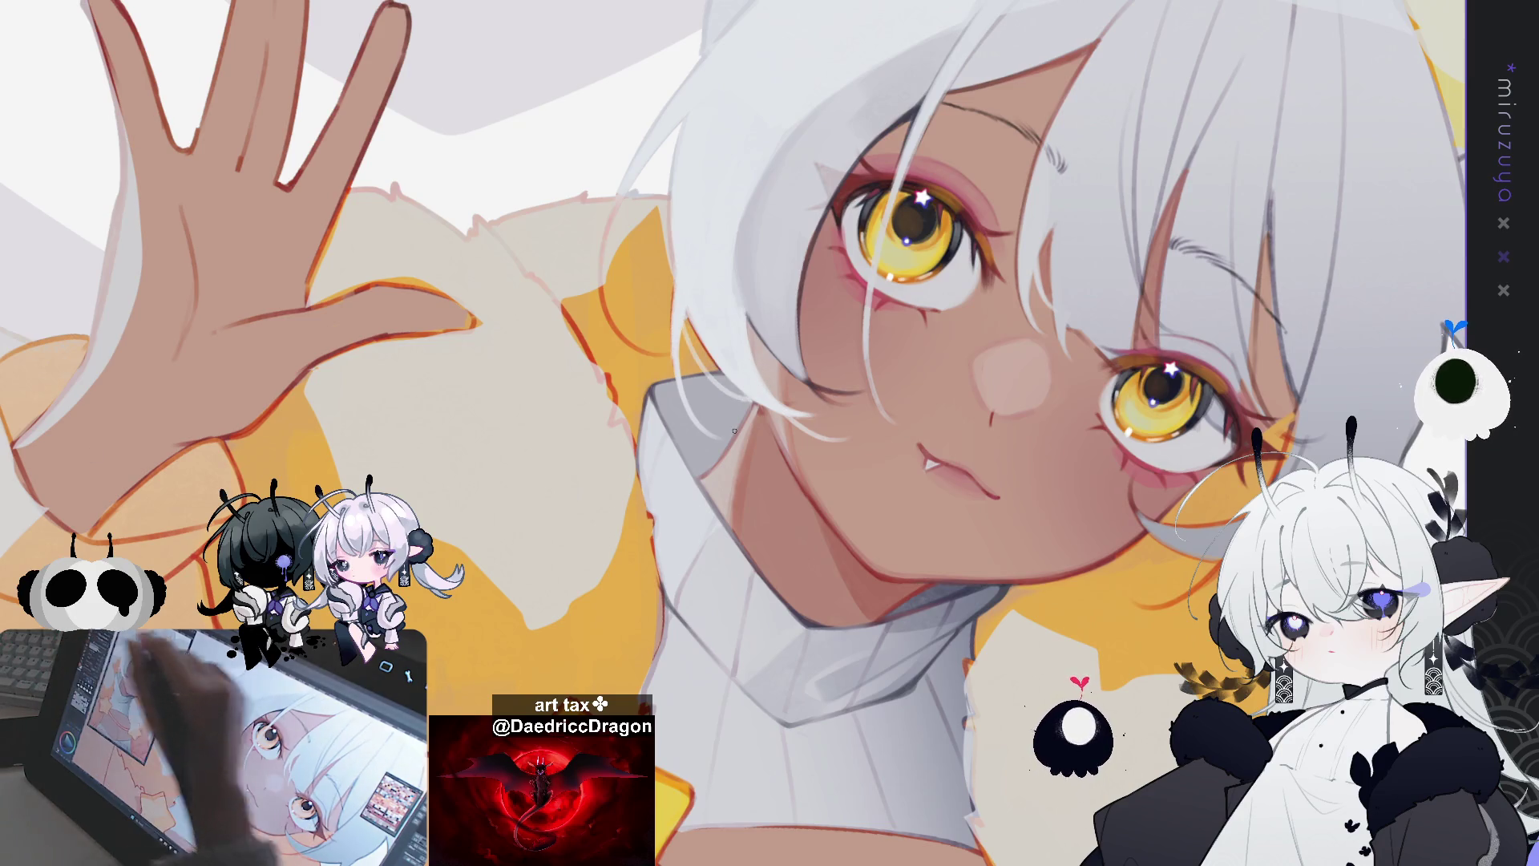
{"action": "left_click_drag", "start_coordinate": [686, 309], "coordinate": [755, 382]}
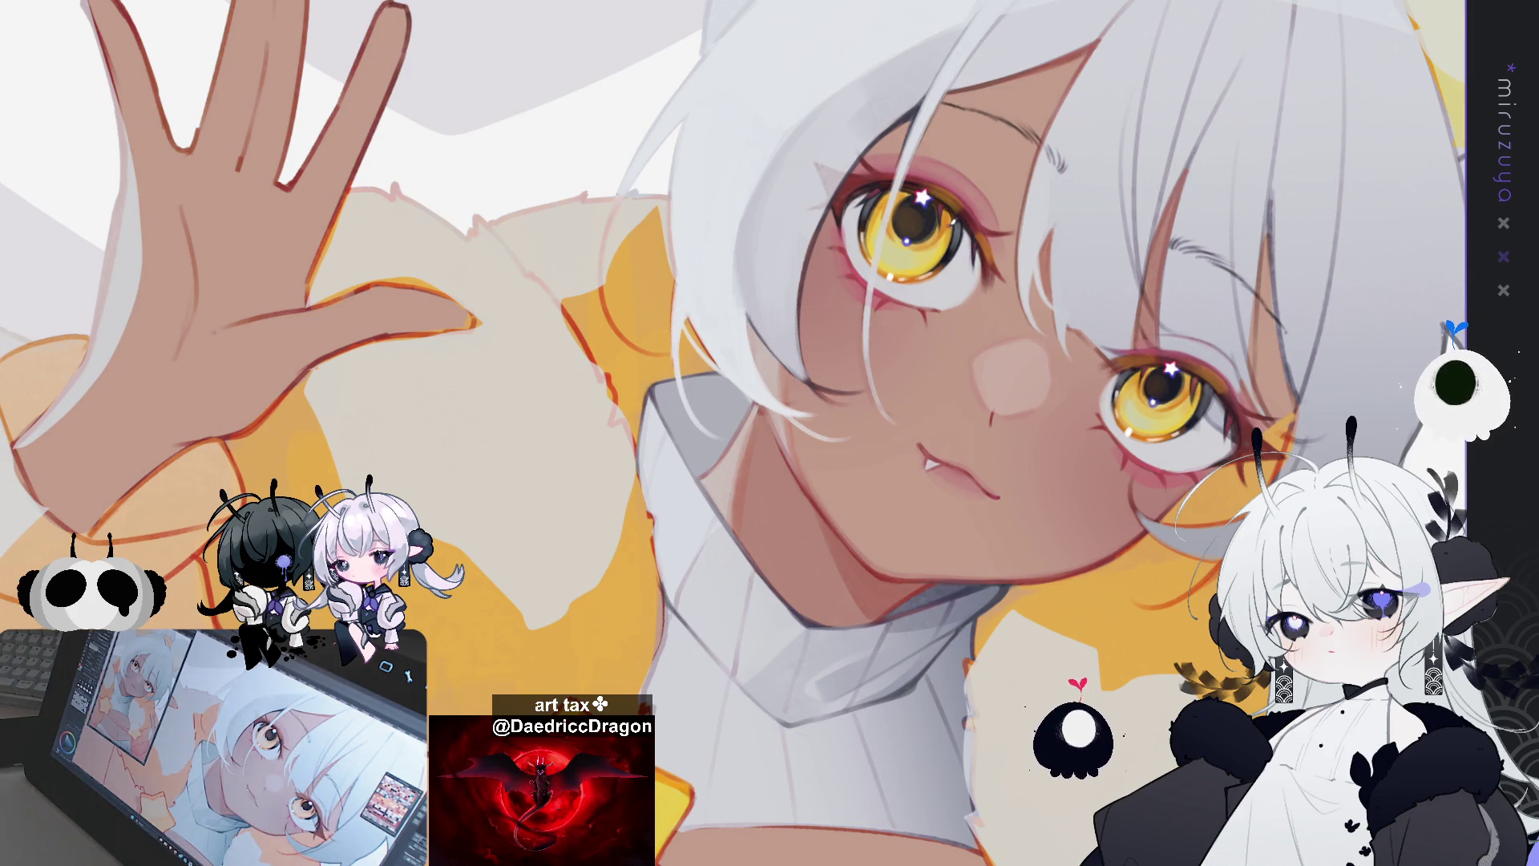
{"action": "left_click_drag", "start_coordinate": [770, 337], "coordinate": [809, 283]}
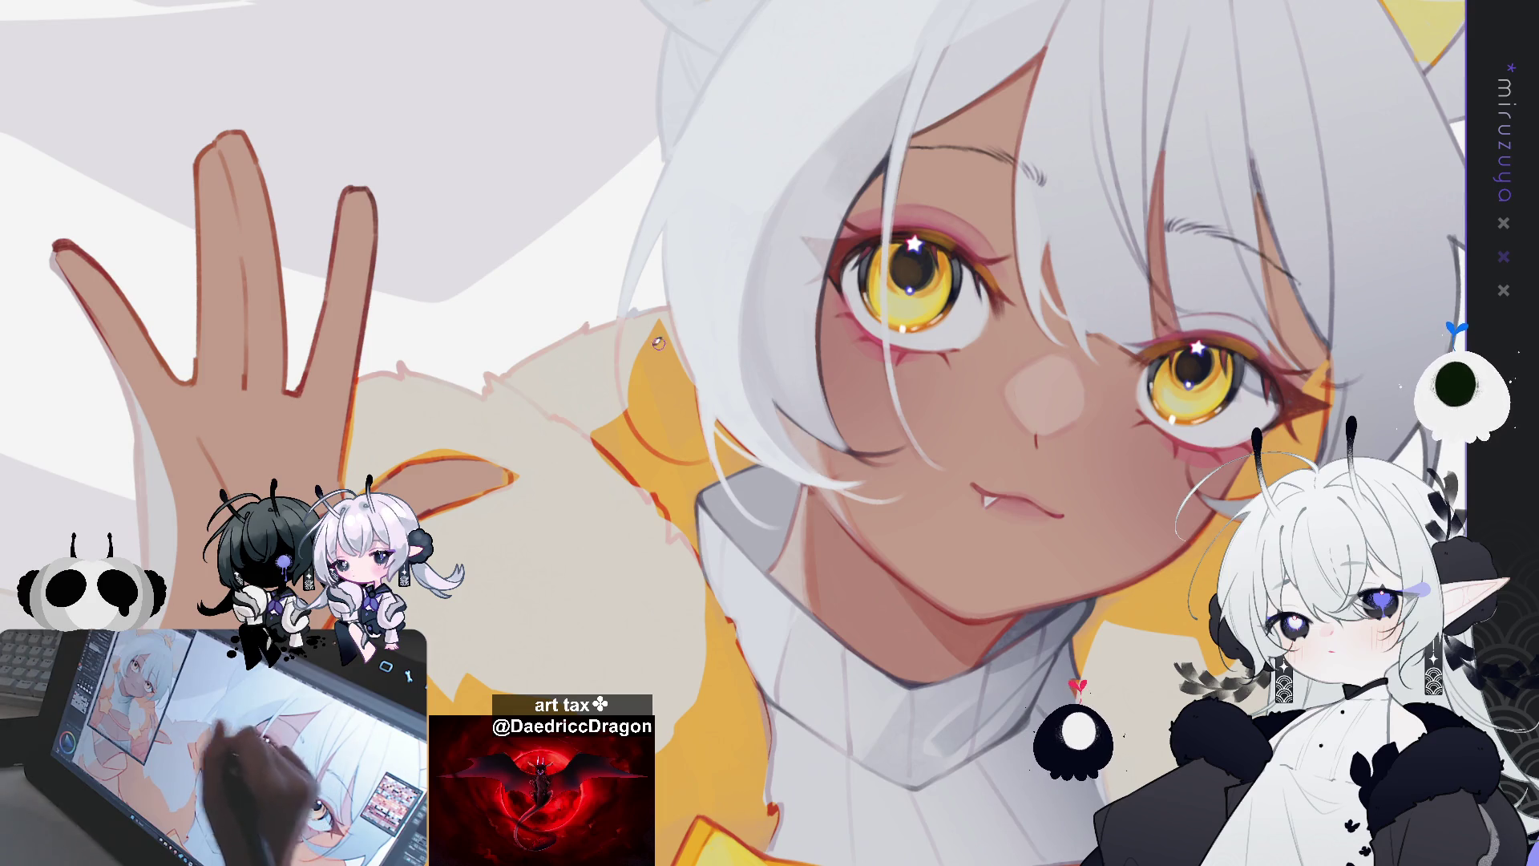
{"action": "left_click_drag", "start_coordinate": [1042, 481], "coordinate": [1090, 610]}
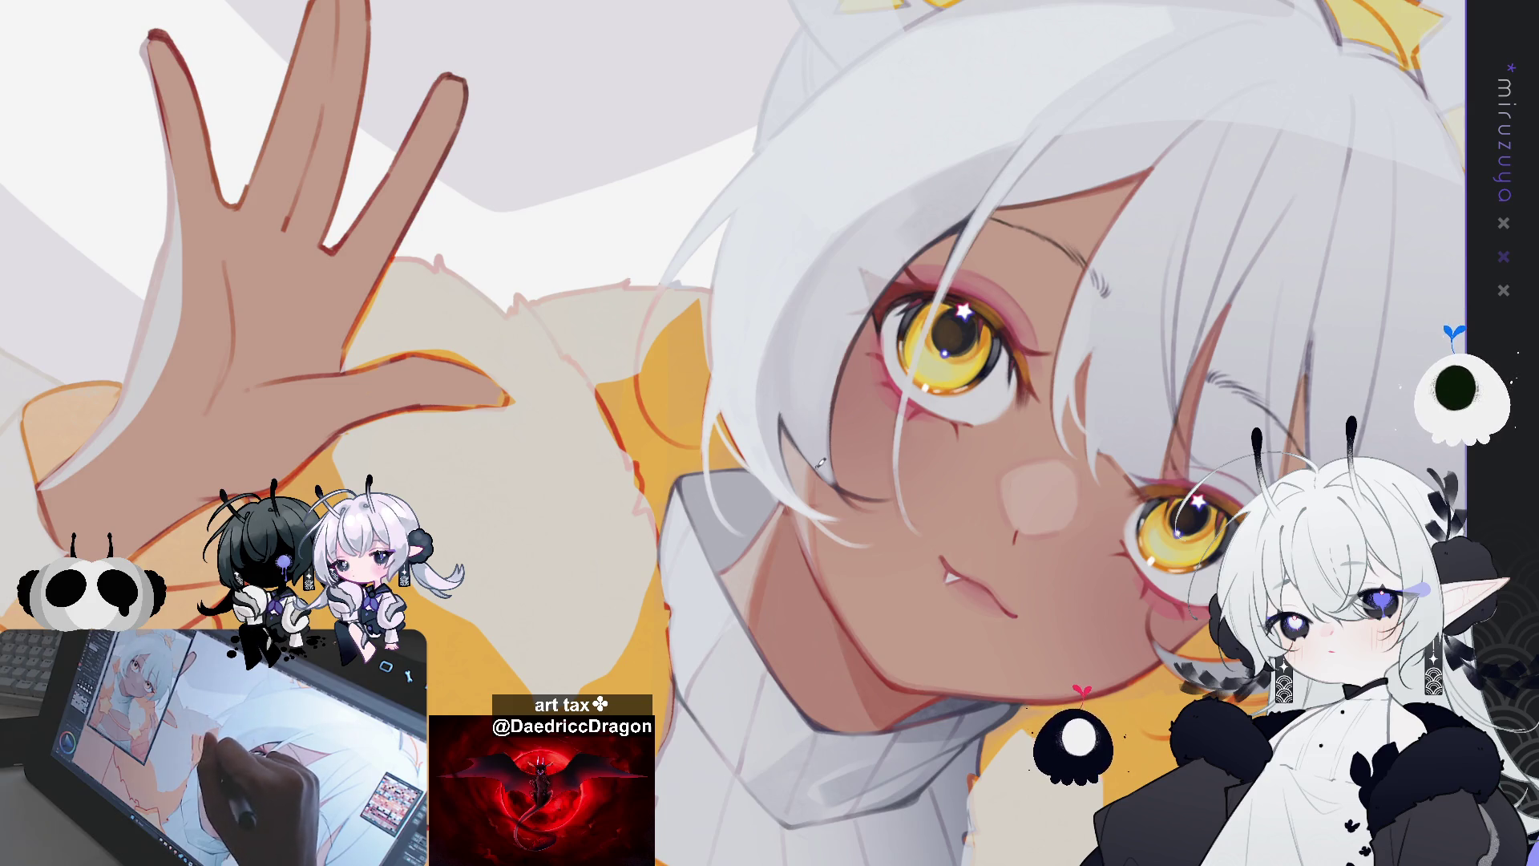
{"action": "left_click_drag", "start_coordinate": [833, 418], "coordinate": [833, 396]}
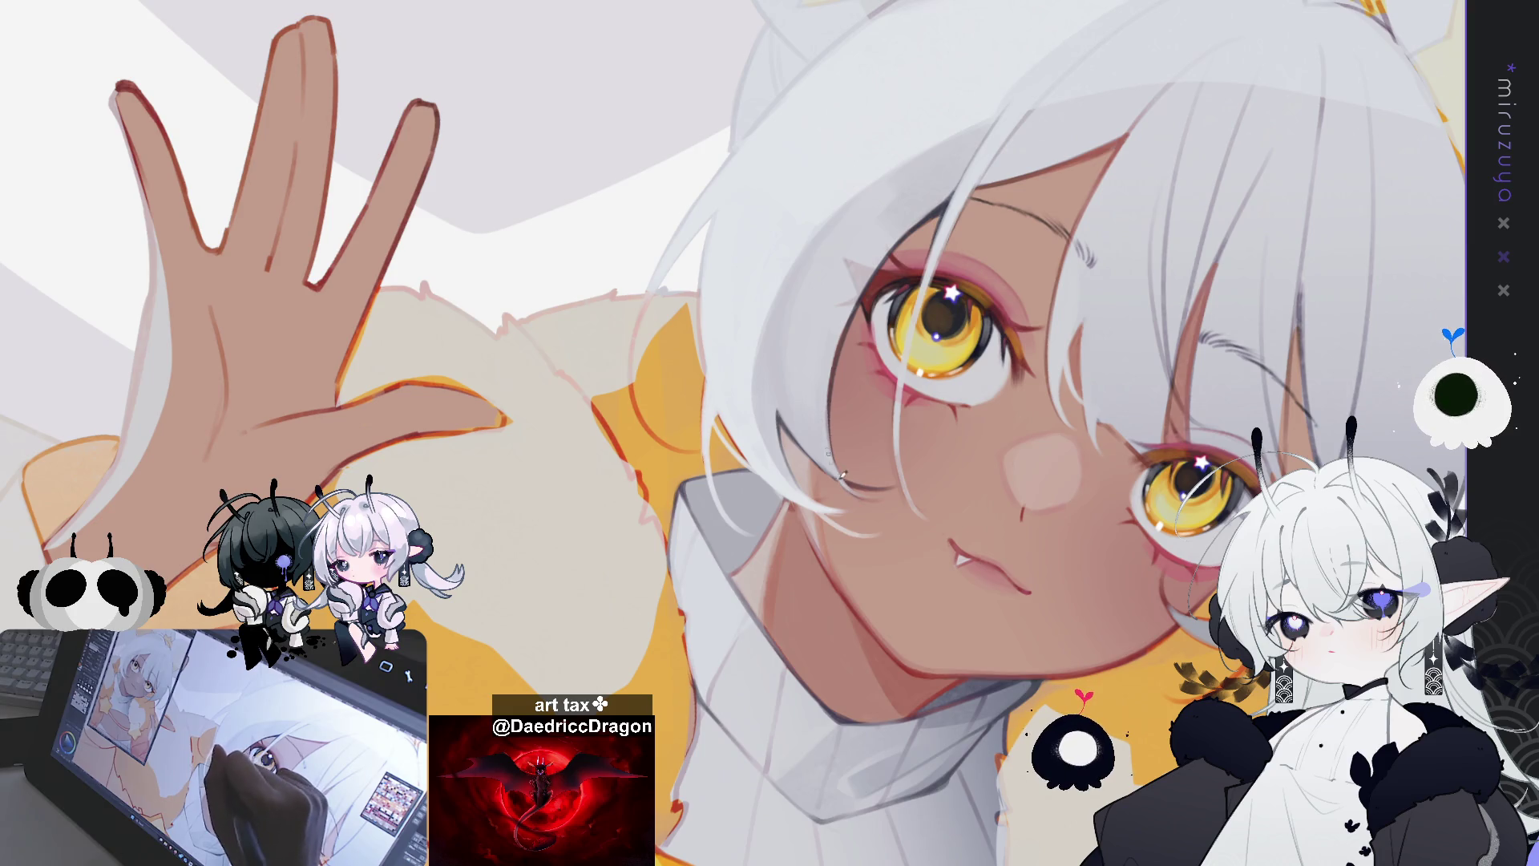
{"action": "left_click_drag", "start_coordinate": [887, 481], "coordinate": [781, 541]}
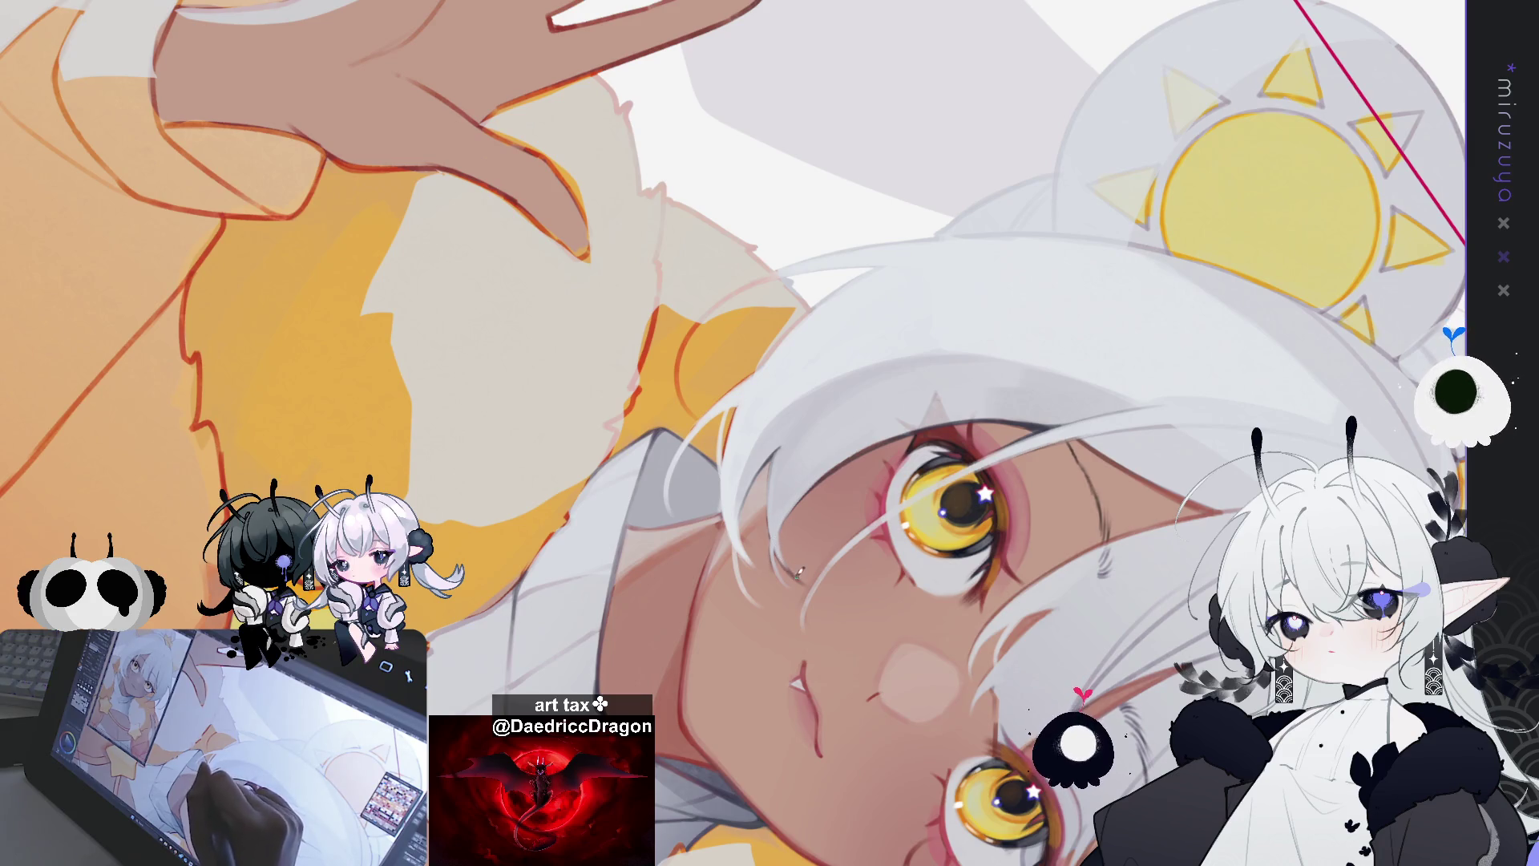
{"action": "left_click_drag", "start_coordinate": [807, 578], "coordinate": [1171, 485]}
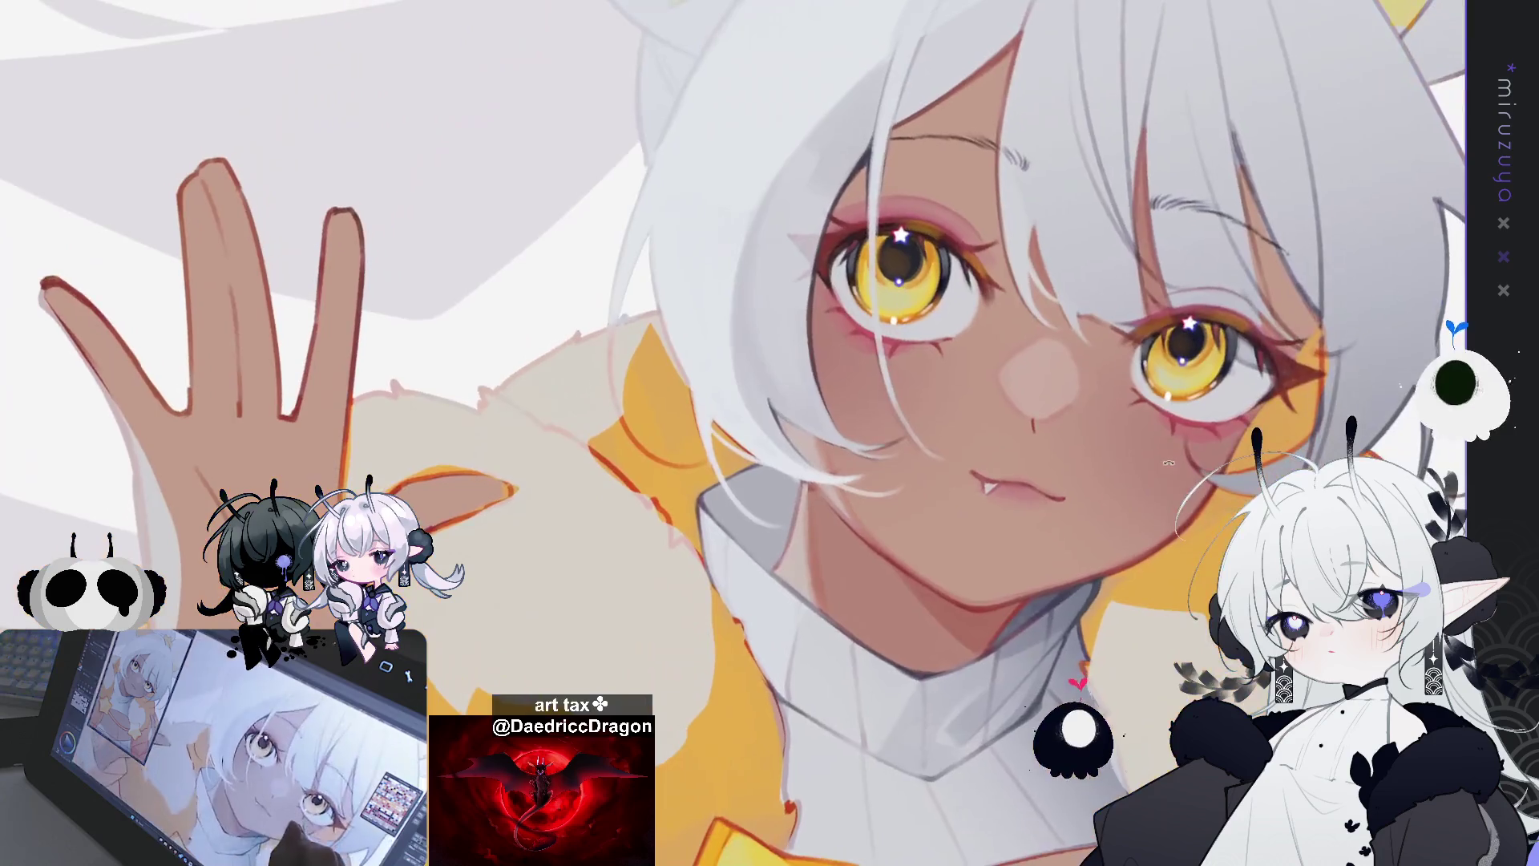
{"action": "mouse_move", "coordinate": [1191, 546]}
{"action": "left_mouse_down"}
{"action": "mouse_move", "coordinate": [1197, 510]}
{"action": "mouse_move", "coordinate": [1170, 527]}
{"action": "mouse_move", "coordinate": [1056, 522]}
{"action": "left_mouse_up"}
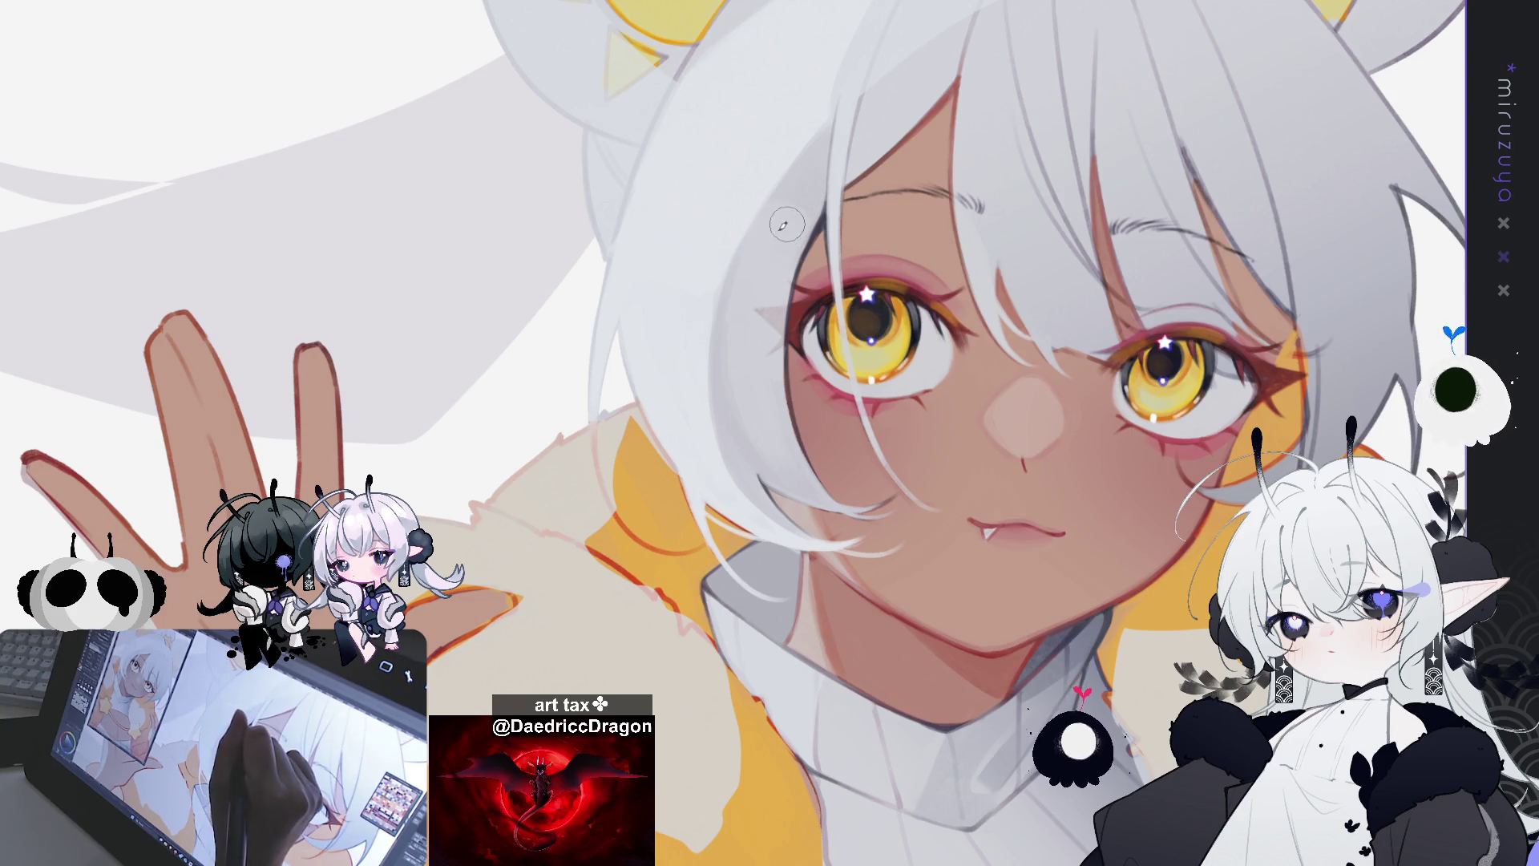
{"action": "left_click_drag", "start_coordinate": [988, 117], "coordinate": [1160, 221]}
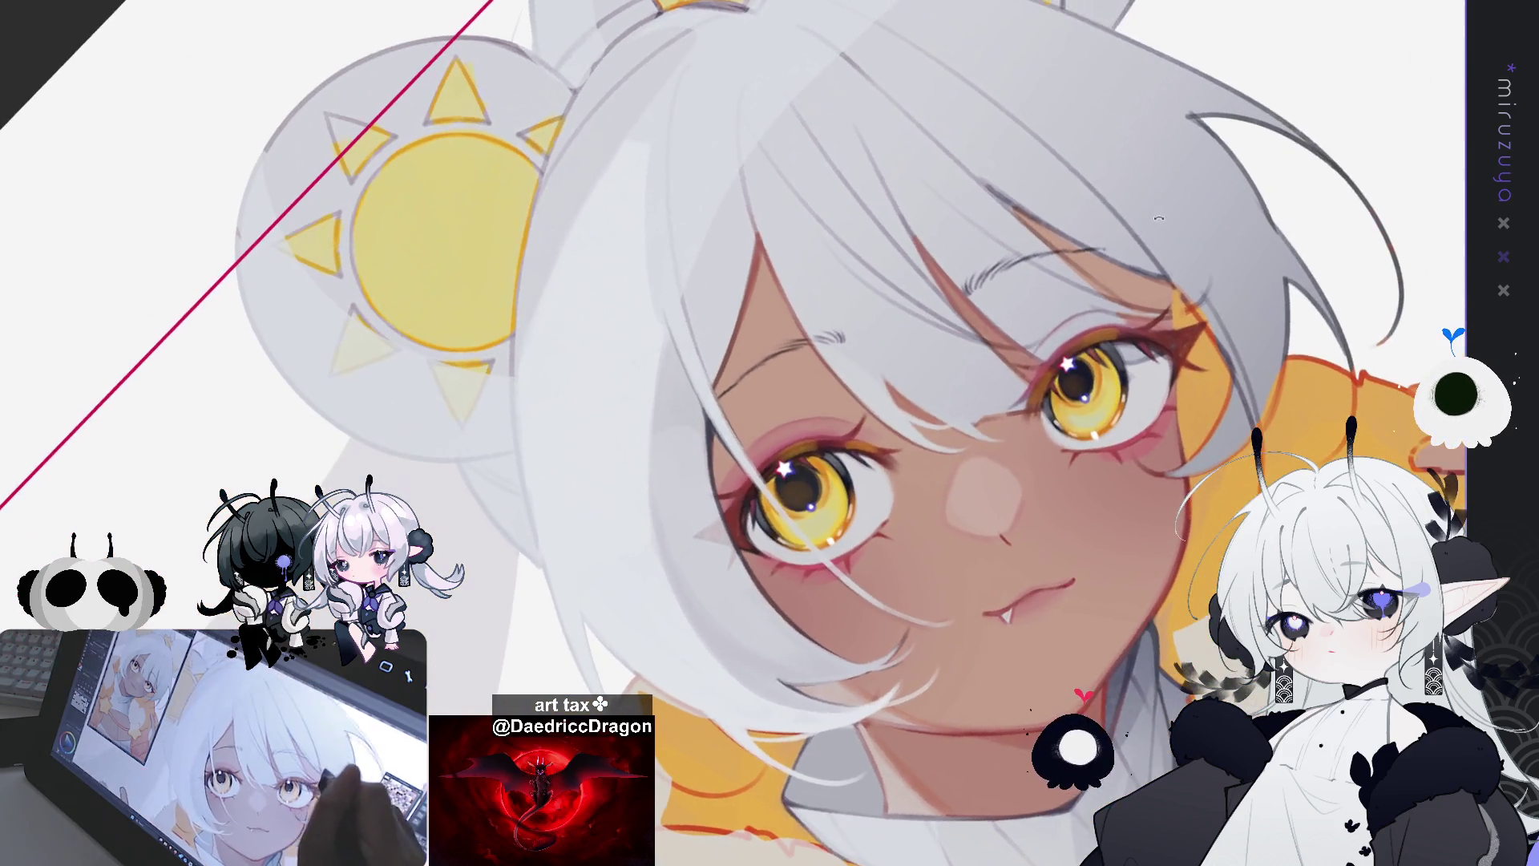
Step: Frame the face at a drawing angle, paint a grey shading strand on the hair, then undo it
{"action": "left_click_drag", "start_coordinate": [1290, 296], "coordinate": [986, 443]}
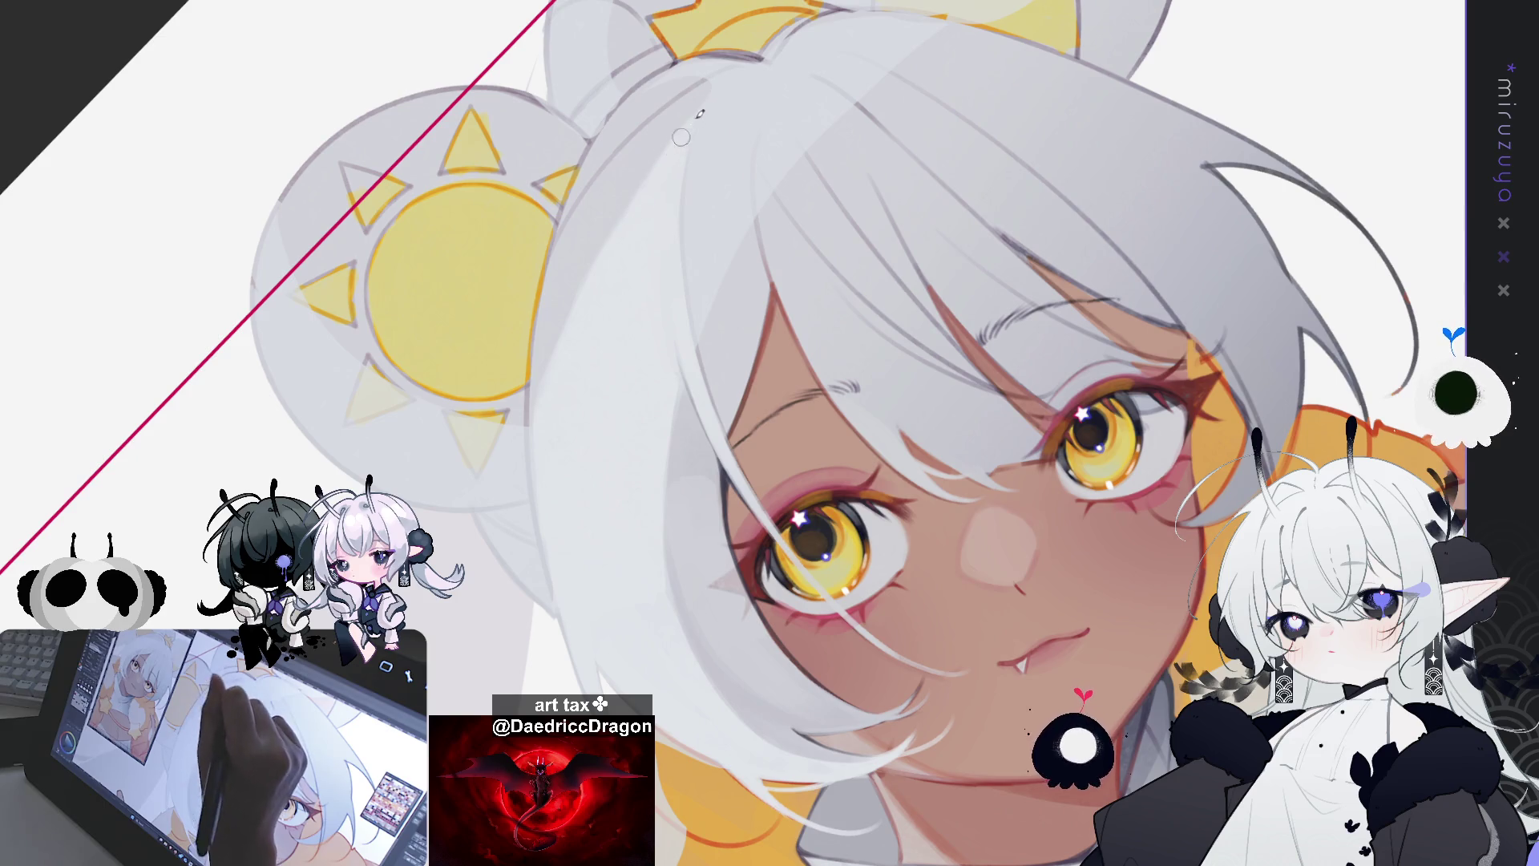
{"action": "left_click_drag", "start_coordinate": [678, 141], "coordinate": [762, 321]}
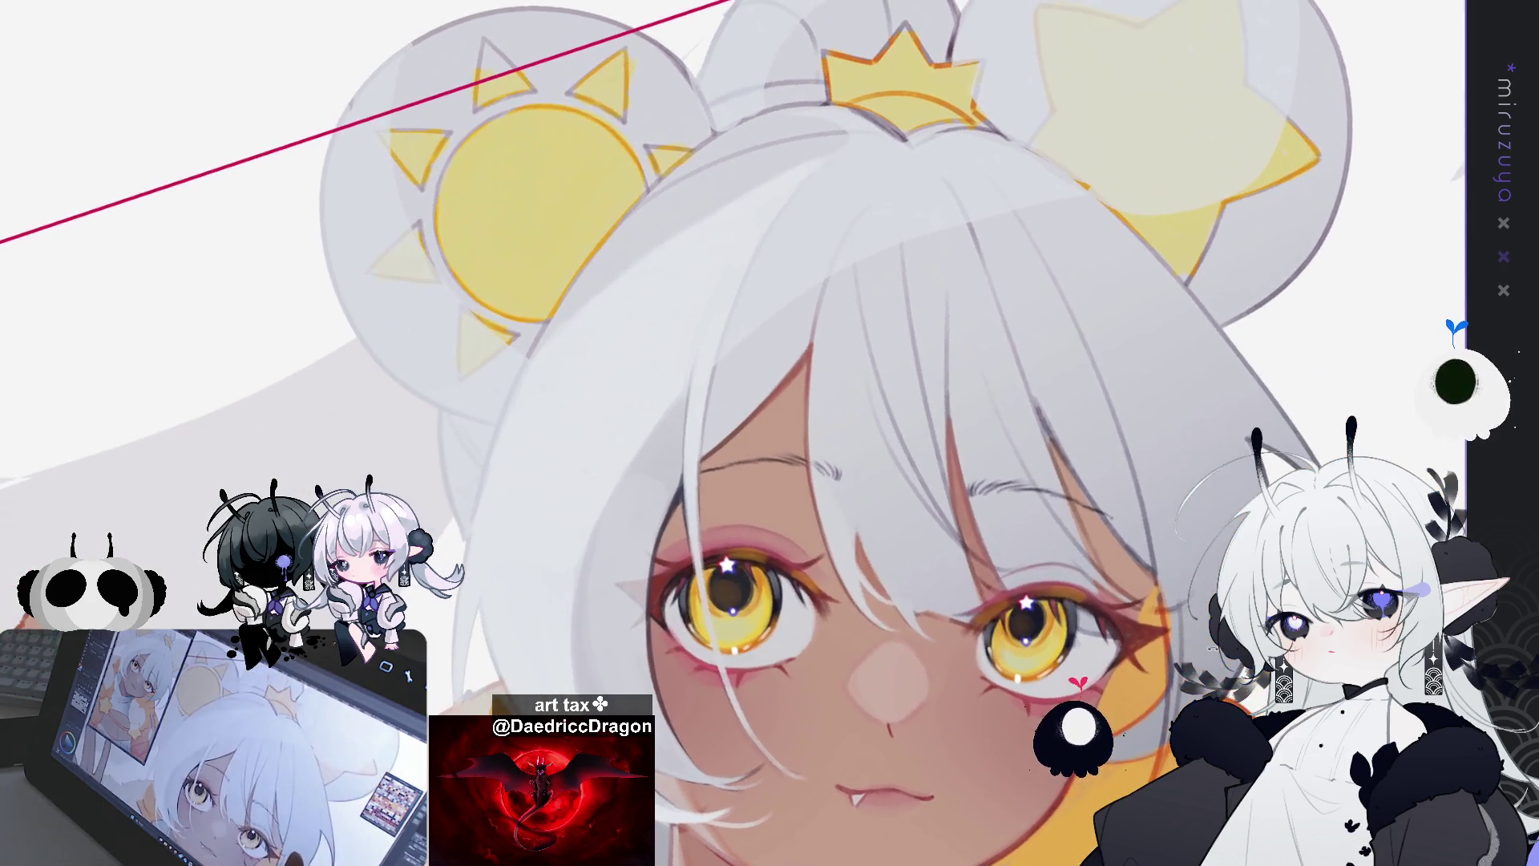
{"action": "left_click_drag", "start_coordinate": [706, 417], "coordinate": [748, 505]}
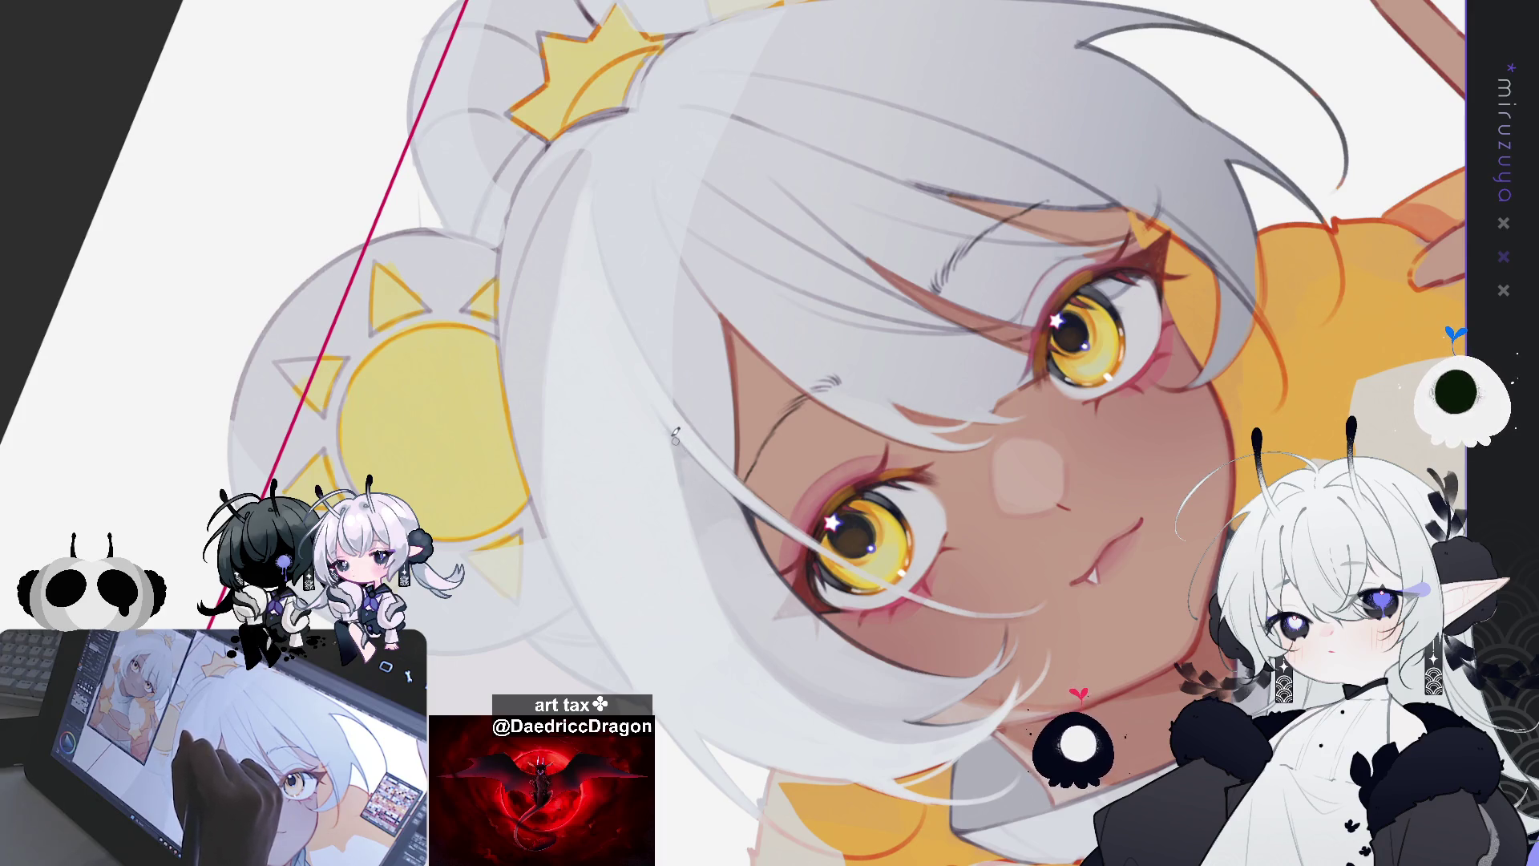
{"action": "left_click_drag", "start_coordinate": [706, 559], "coordinate": [678, 416]}
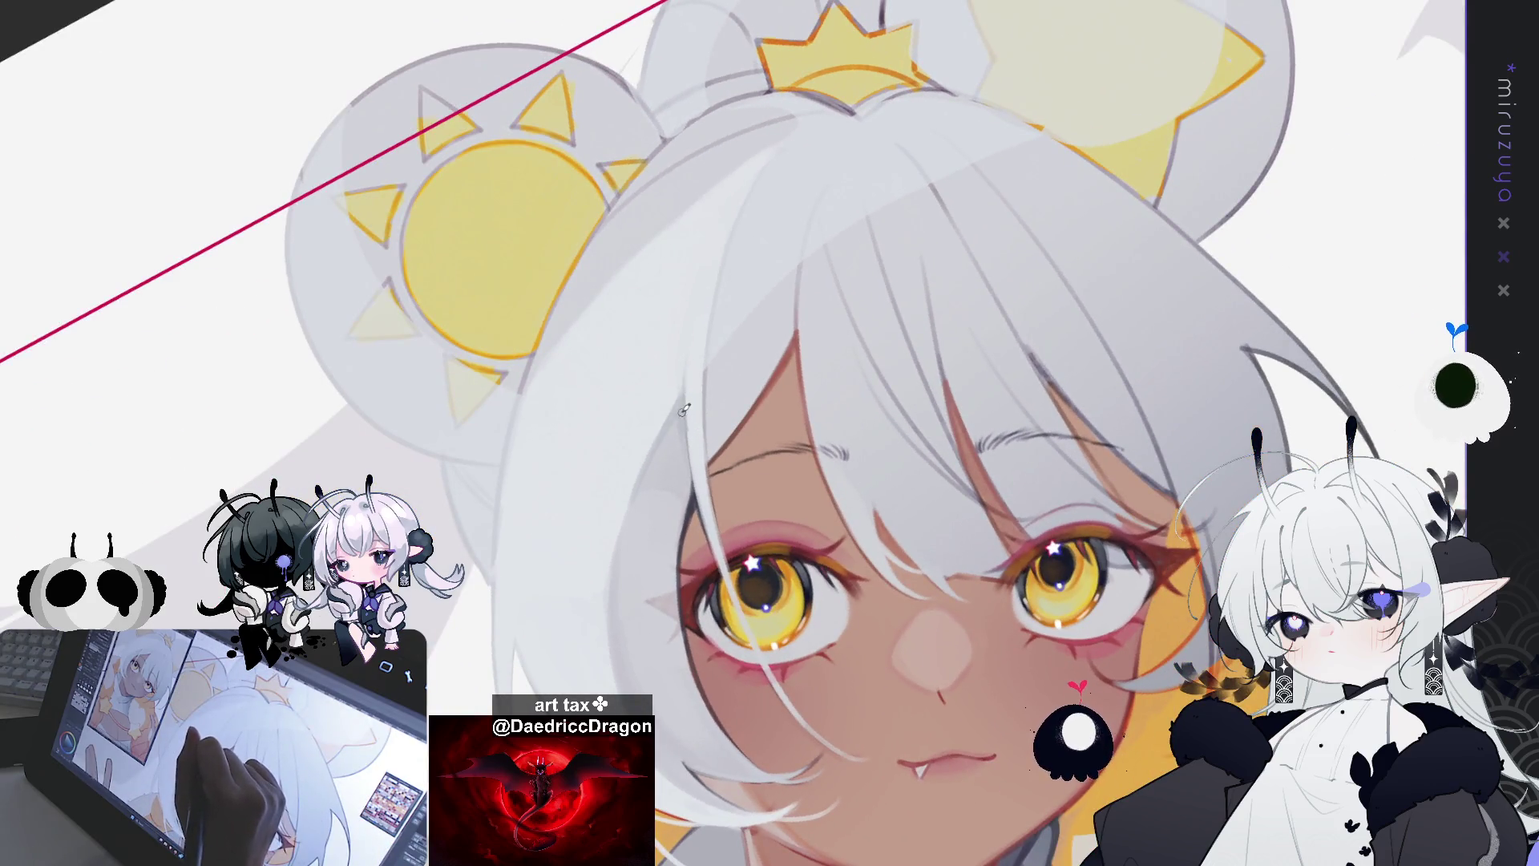
{"action": "left_click_drag", "start_coordinate": [700, 499], "coordinate": [734, 430]}
{"action": "left_click_drag", "start_coordinate": [690, 298], "coordinate": [701, 407]}
{"action": "key", "text": "ctrl+z"}
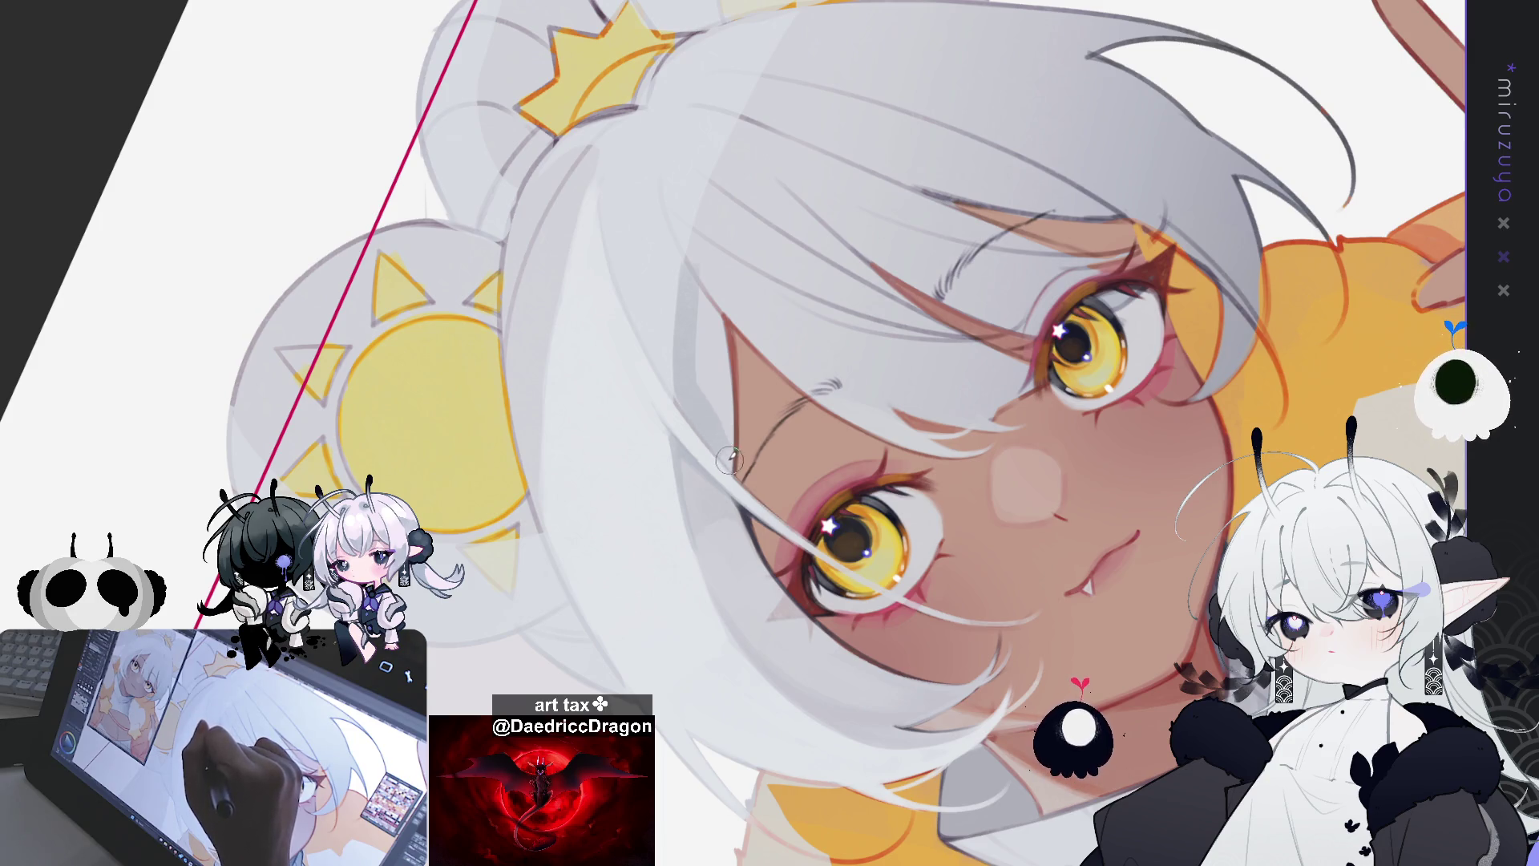
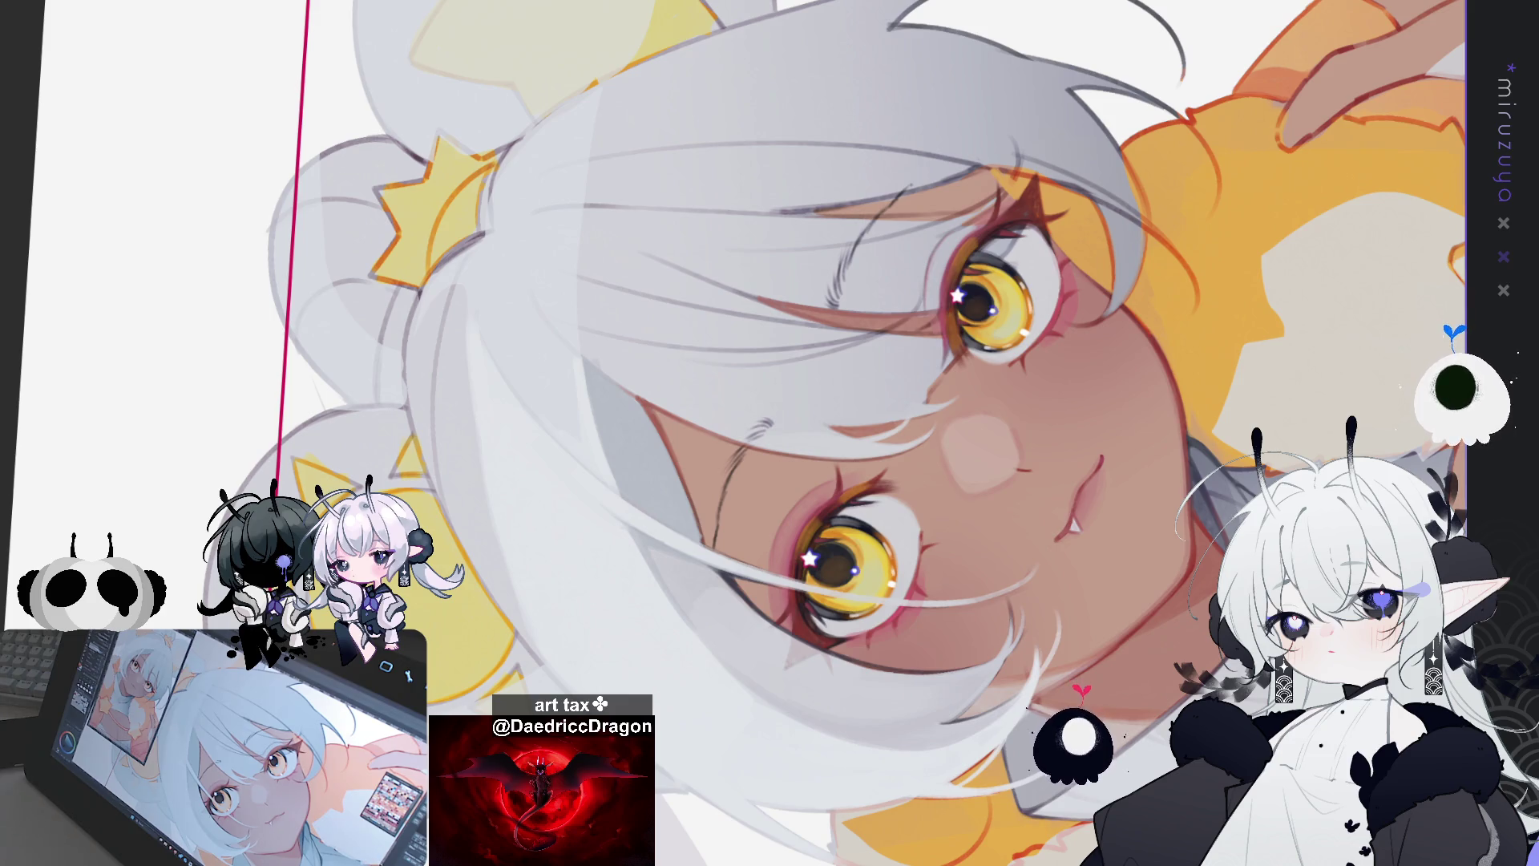
Step: Zoom onto the face and brush faint grey strand strokes through the white hair above the eyes
{"action": "left_click_drag", "start_coordinate": [802, 400], "coordinate": [962, 246]}
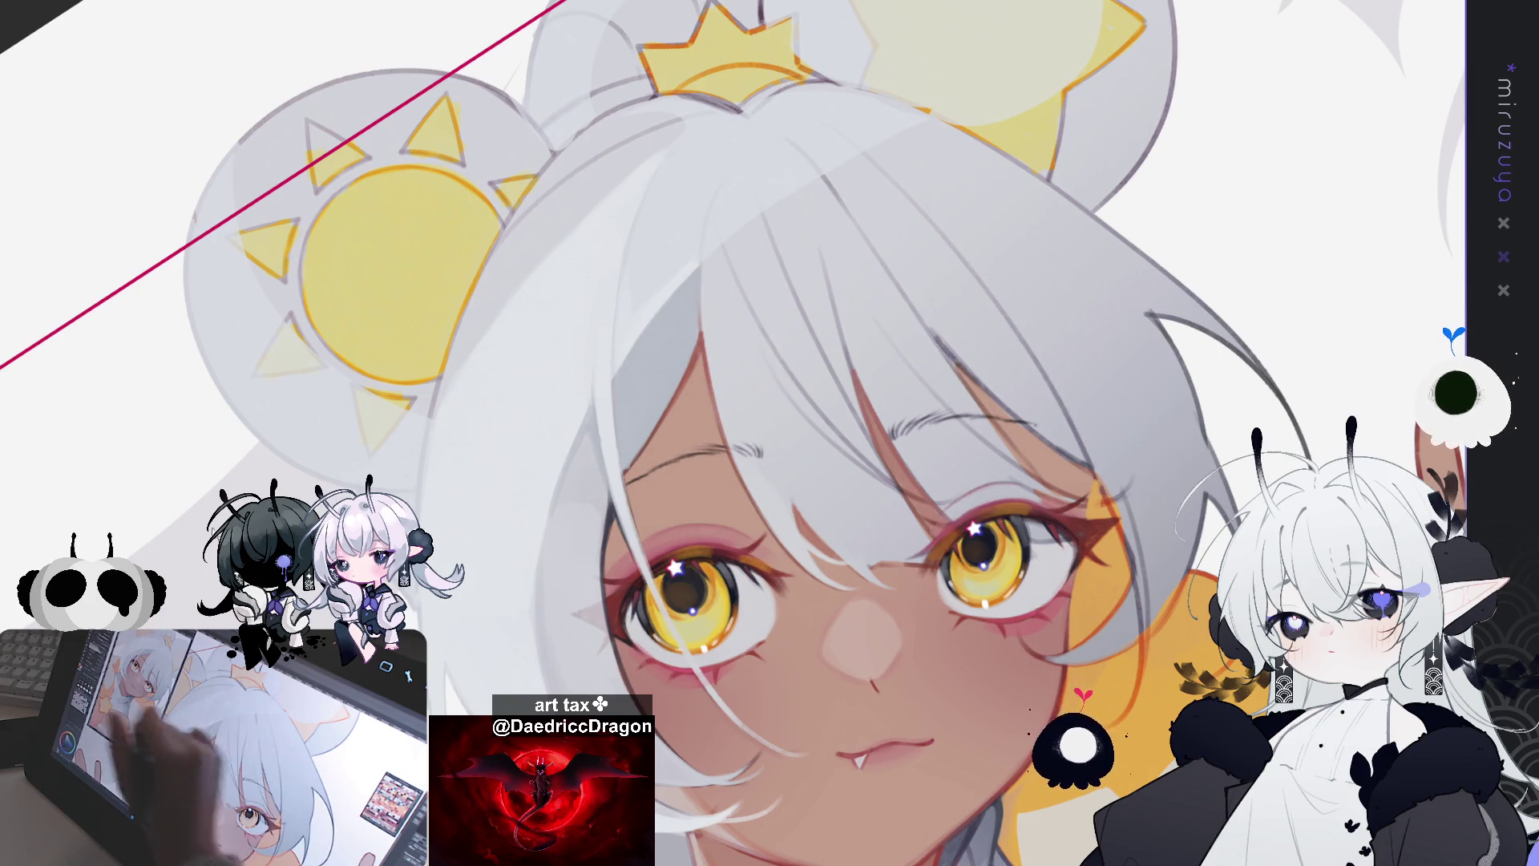
{"action": "left_click_drag", "start_coordinate": [706, 276], "coordinate": [902, 659]}
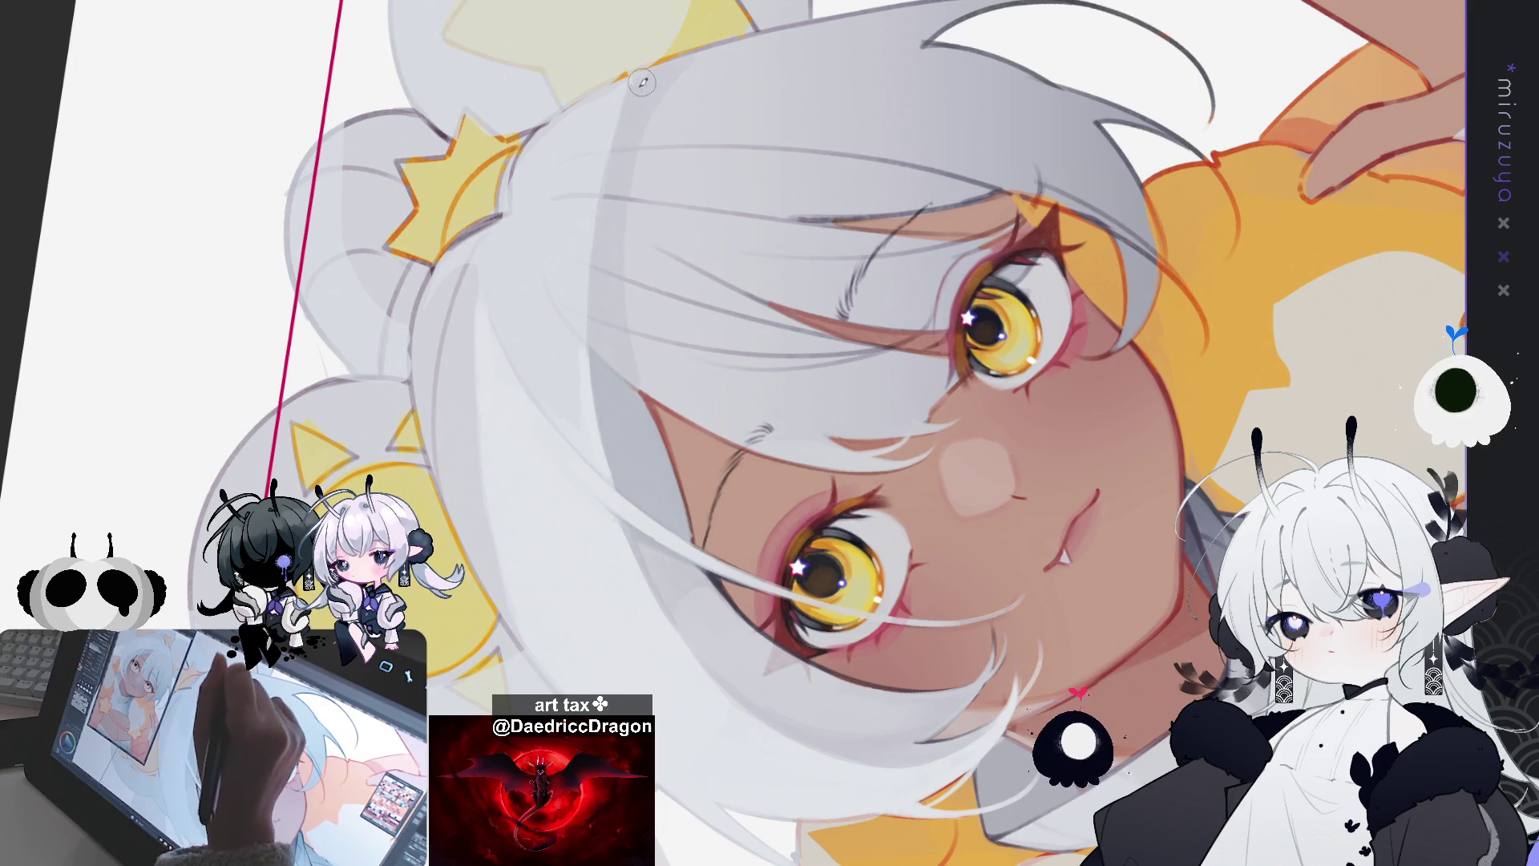
{"action": "mouse_move", "coordinate": [631, 362]}
{"action": "left_mouse_down"}
{"action": "mouse_move", "coordinate": [625, 193]}
{"action": "mouse_move", "coordinate": [645, 156]}
{"action": "mouse_move", "coordinate": [655, 390]}
{"action": "left_mouse_up"}
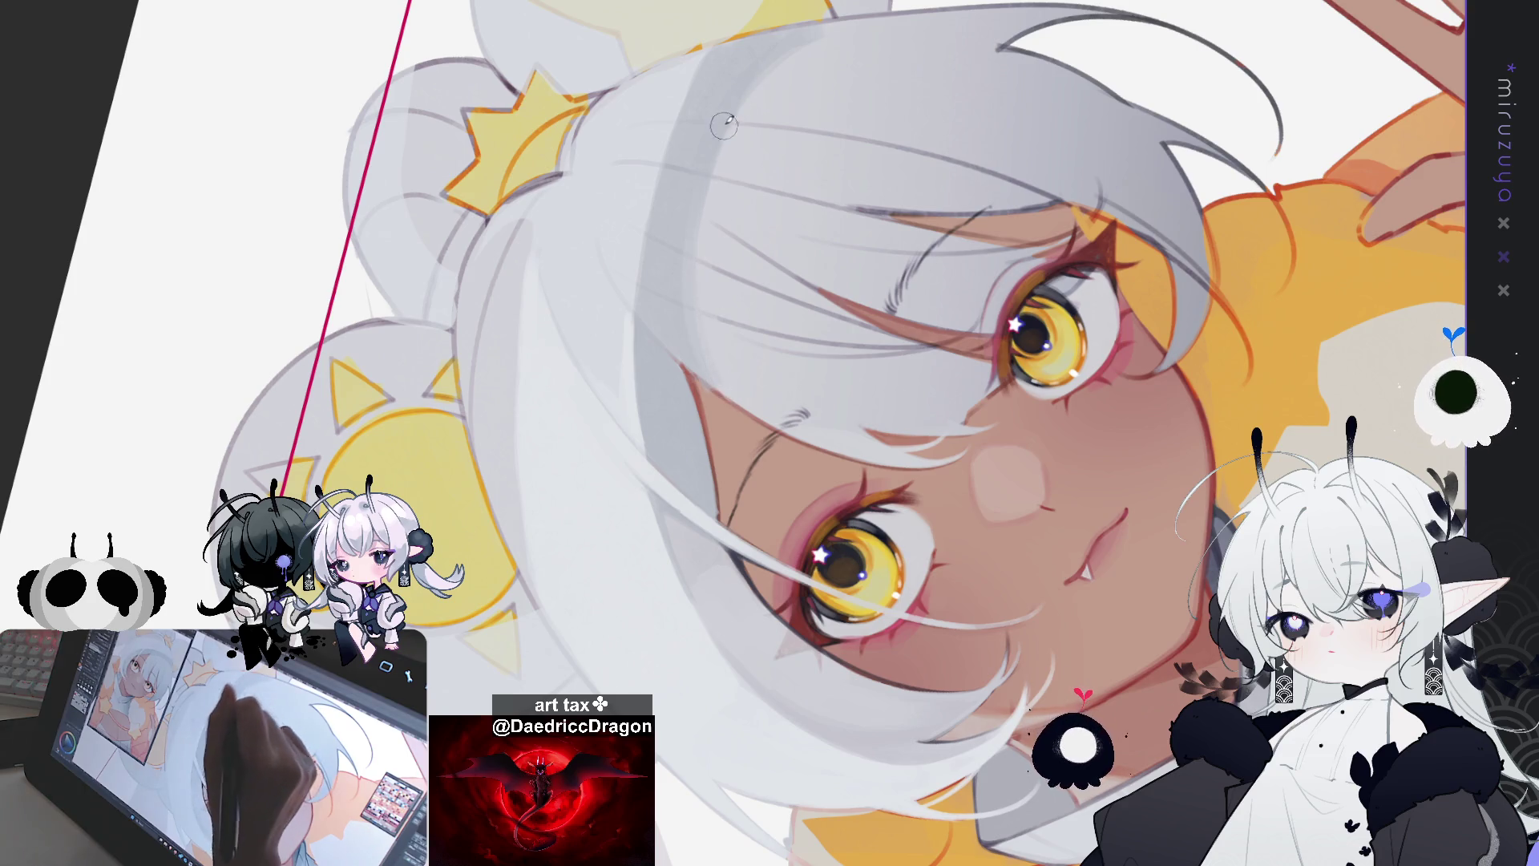
{"action": "mouse_move", "coordinate": [819, 32]}
{"action": "left_mouse_down"}
{"action": "mouse_move", "coordinate": [1083, 327]}
{"action": "mouse_move", "coordinate": [1037, 236]}
{"action": "left_mouse_up"}
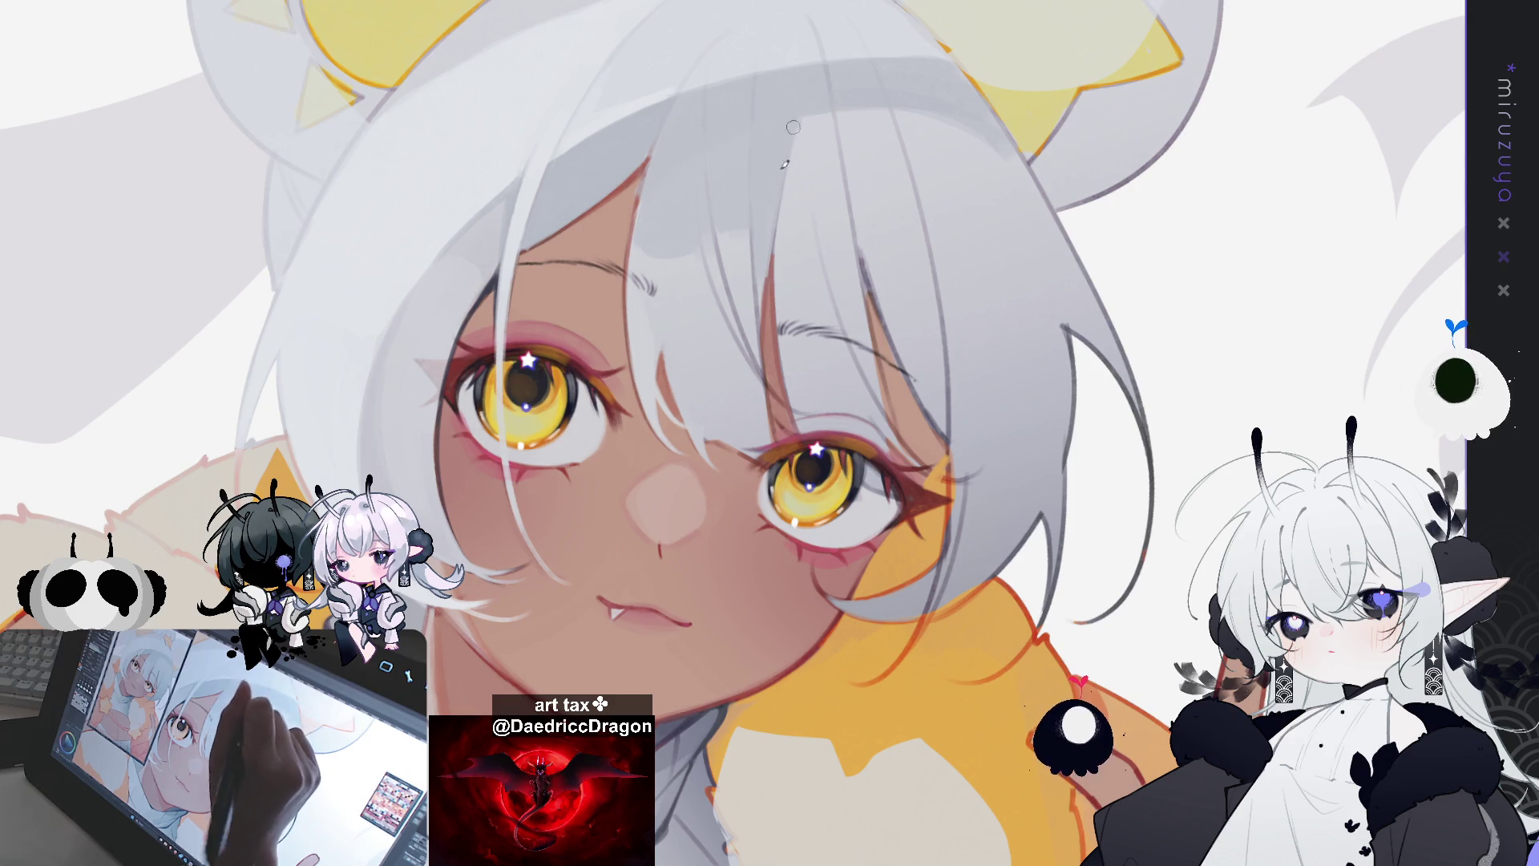
Step: Paint a lighter highlight down one forehead hair strand, then frame the sun hair bun
{"action": "left_click_drag", "start_coordinate": [772, 214], "coordinate": [757, 330]}
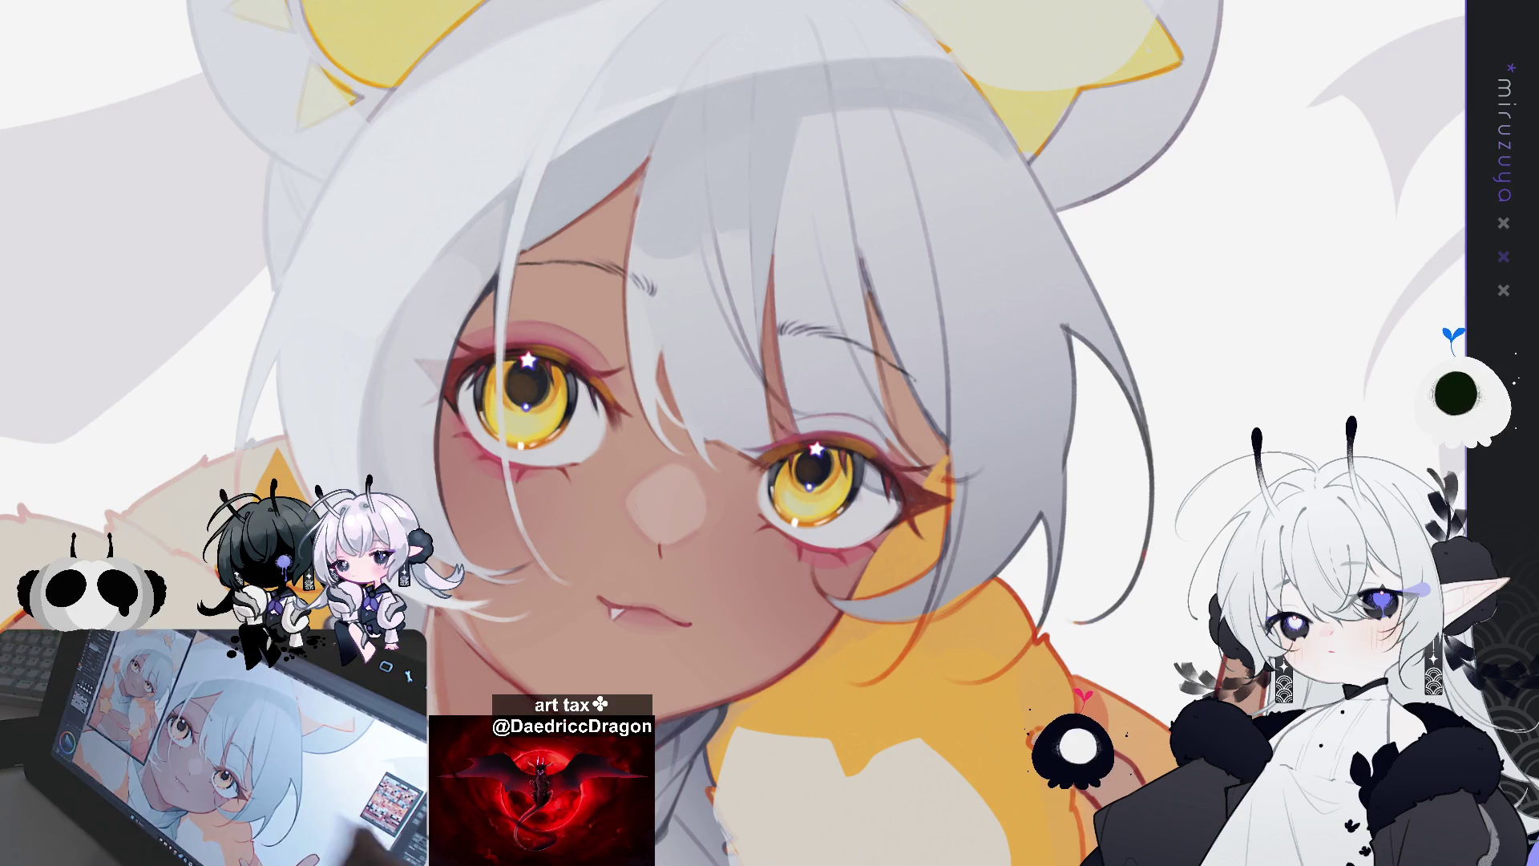
{"action": "scroll", "coordinate": [722, 400], "scroll_direction": "up", "scroll_amount": 3}
{"action": "mouse_move", "coordinate": [1176, 548]}
{"action": "left_mouse_down"}
{"action": "mouse_move", "coordinate": [1140, 598]}
{"action": "mouse_move", "coordinate": [1068, 624]}
{"action": "mouse_move", "coordinate": [868, 553]}
{"action": "left_mouse_up"}
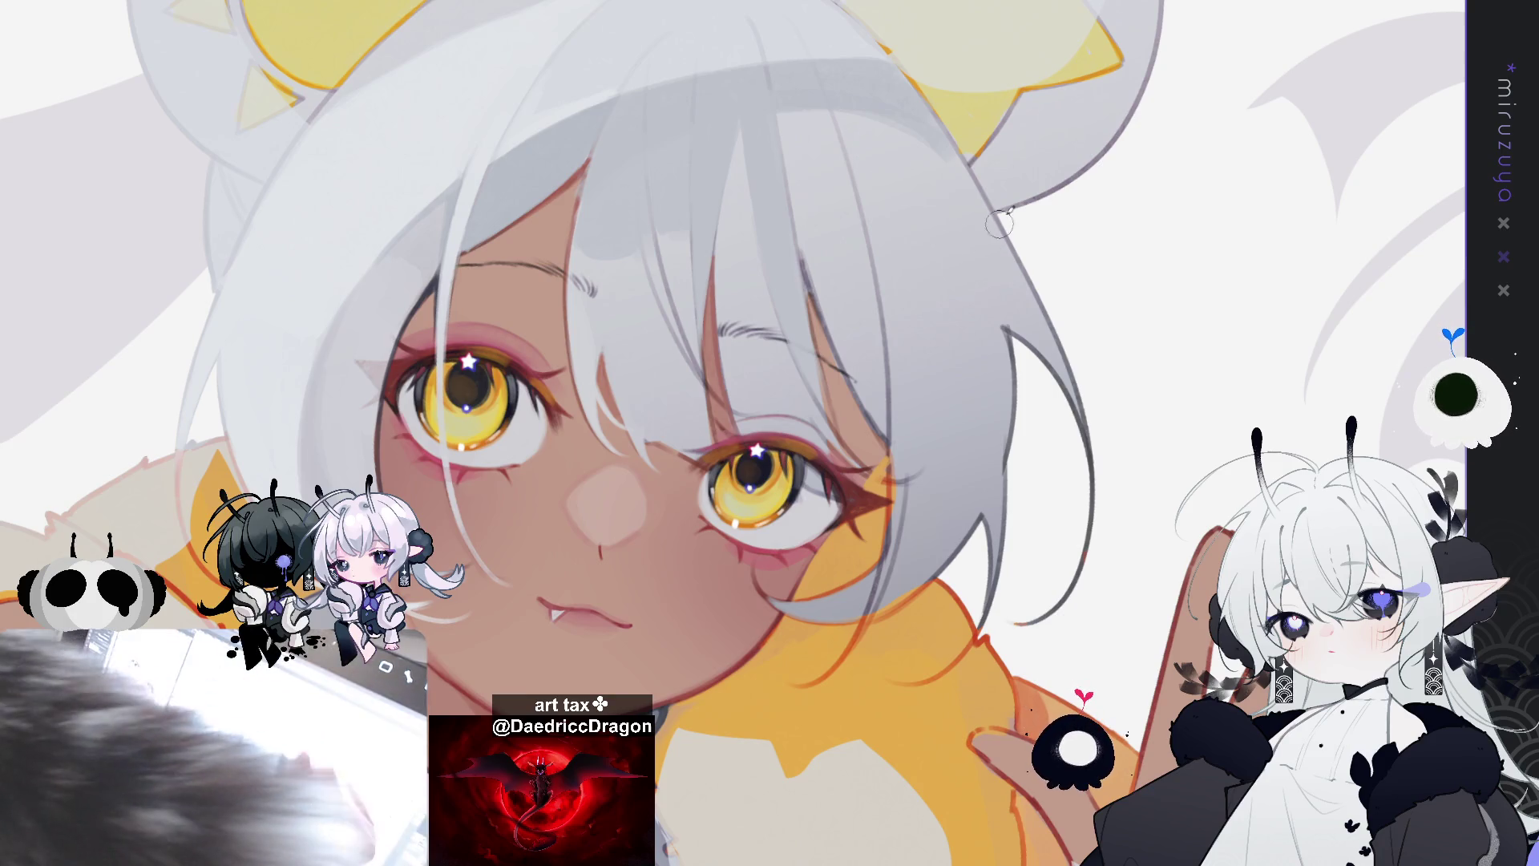
{"action": "left_click_drag", "start_coordinate": [1006, 213], "coordinate": [755, 401]}
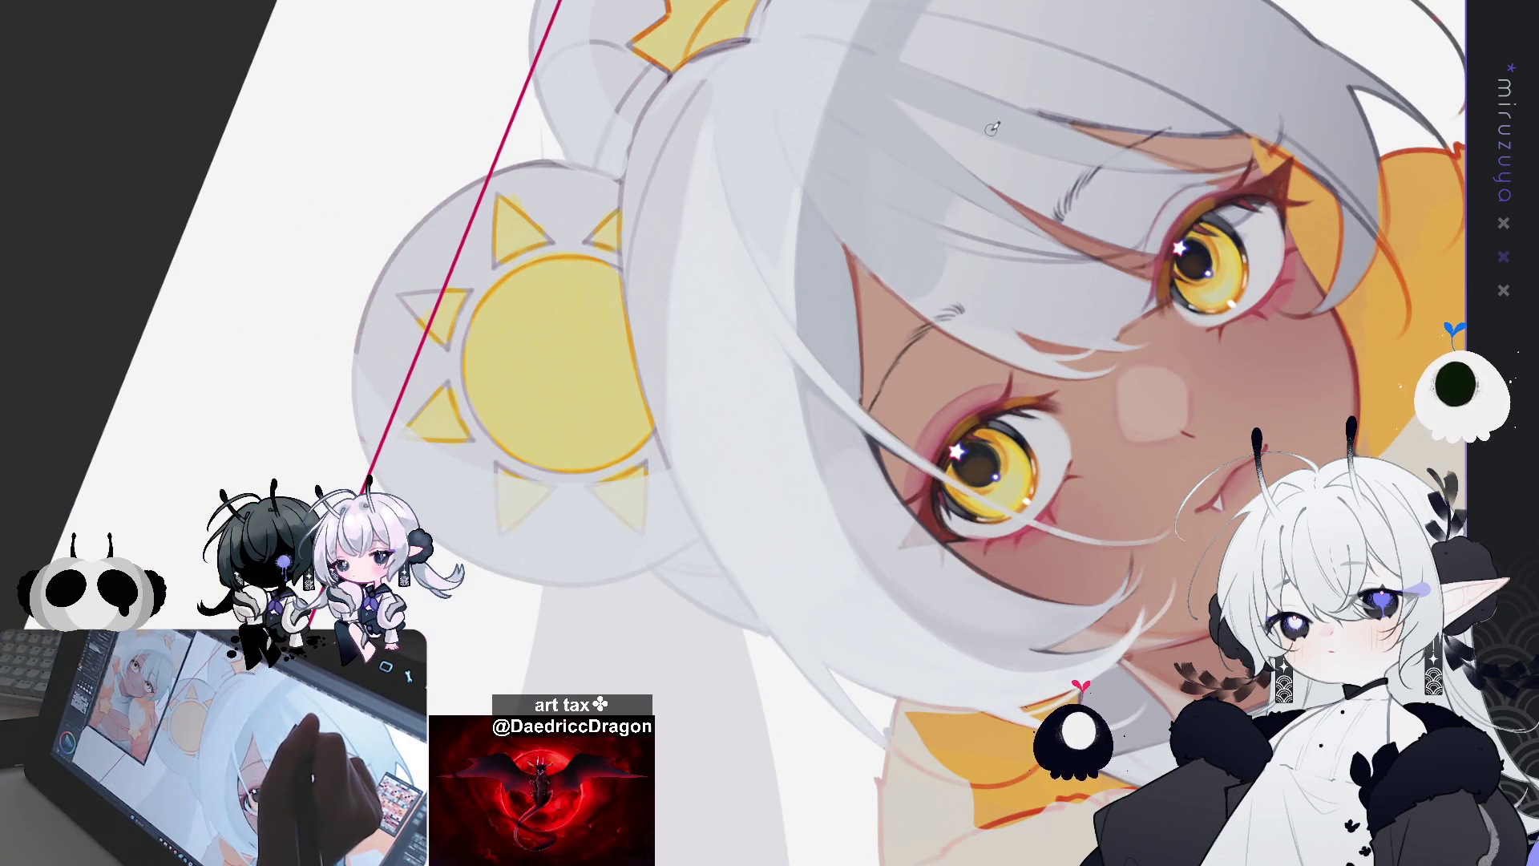
Step: Tilt the canvas and lay seven light strokes down the white hair band beside the face
{"action": "mouse_move", "coordinate": [992, 128]}
{"action": "left_mouse_down"}
{"action": "mouse_move", "coordinate": [954, 114]}
{"action": "mouse_move", "coordinate": [757, 366]}
{"action": "left_mouse_up"}
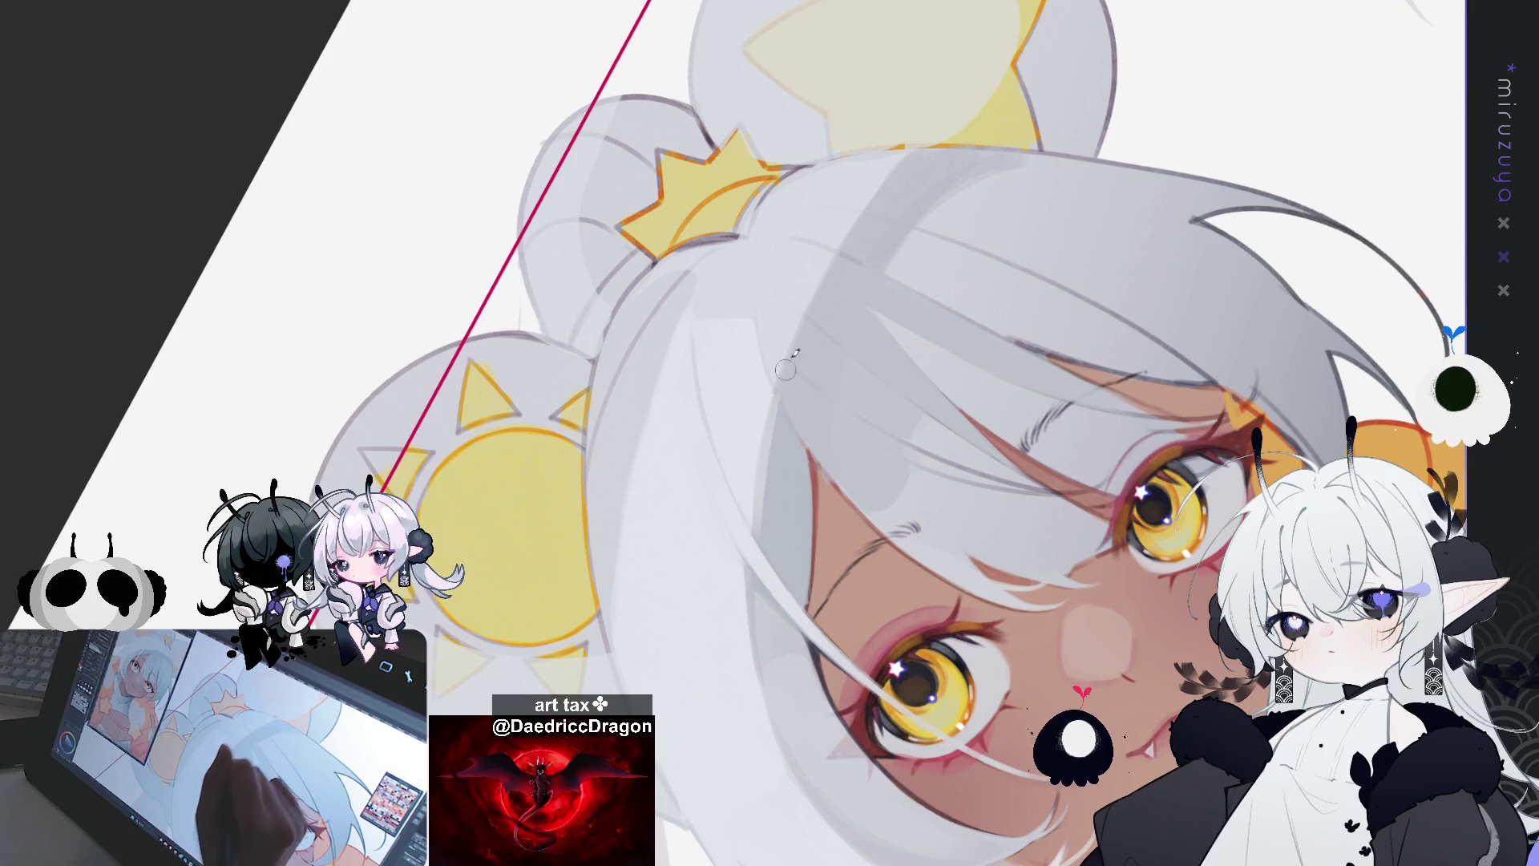
{"action": "mouse_move", "coordinate": [628, 652]}
{"action": "left_mouse_down"}
{"action": "mouse_move", "coordinate": [808, 106]}
{"action": "mouse_move", "coordinate": [765, 352]}
{"action": "left_mouse_up"}
{"action": "left_click_drag", "start_coordinate": [813, 103], "coordinate": [770, 289]}
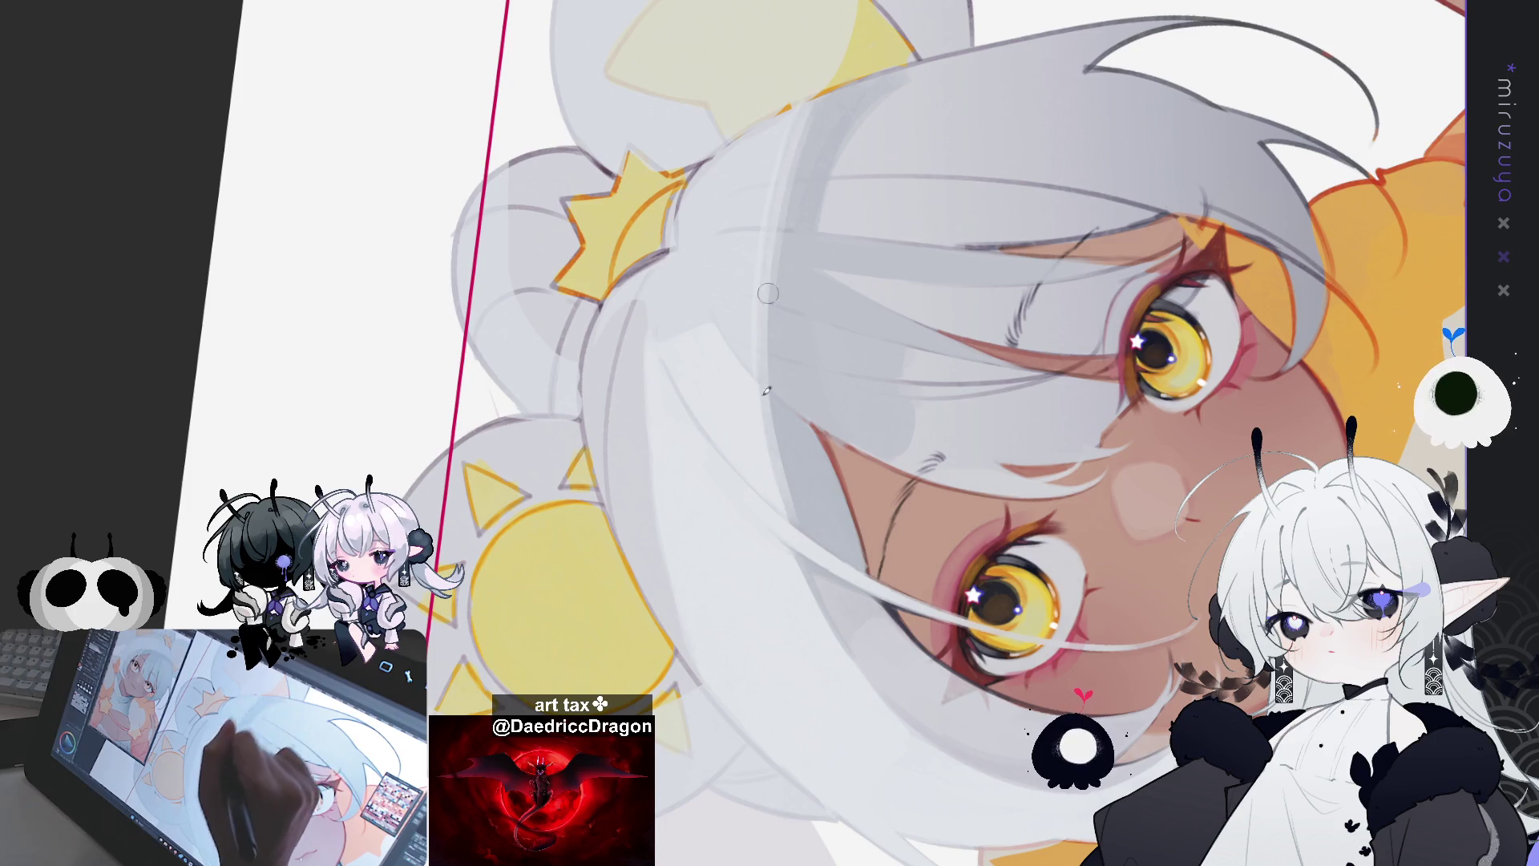
{"action": "left_click_drag", "start_coordinate": [790, 227], "coordinate": [765, 393]}
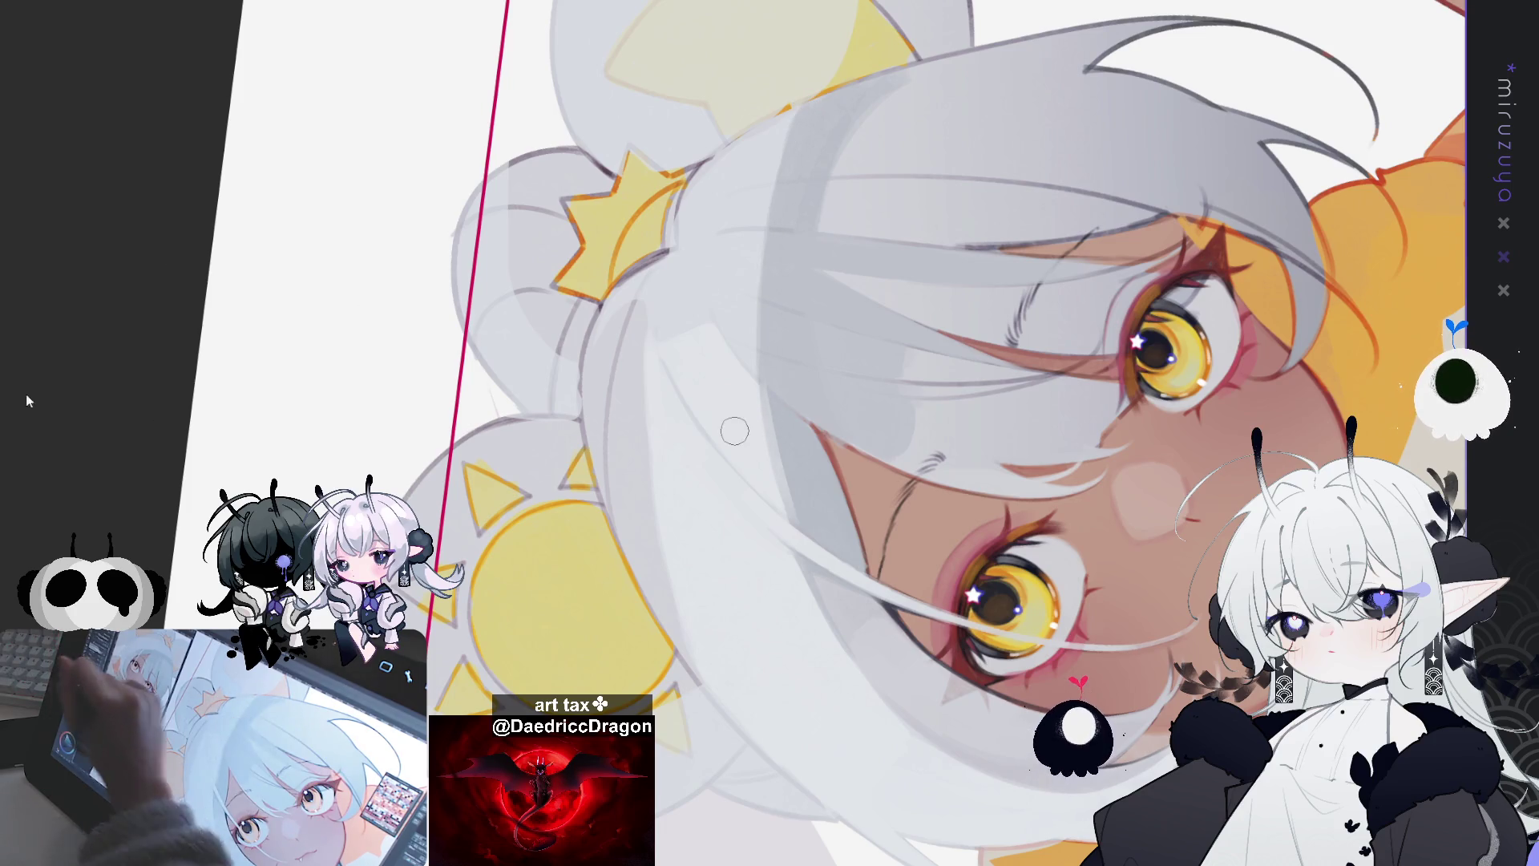
{"action": "mouse_move", "coordinate": [792, 131]}
{"action": "left_mouse_down"}
{"action": "mouse_move", "coordinate": [766, 297]}
{"action": "mouse_move", "coordinate": [773, 413]}
{"action": "left_mouse_up"}
{"action": "left_click_drag", "start_coordinate": [794, 153], "coordinate": [781, 484]}
{"action": "left_click_drag", "start_coordinate": [771, 241], "coordinate": [789, 514]}
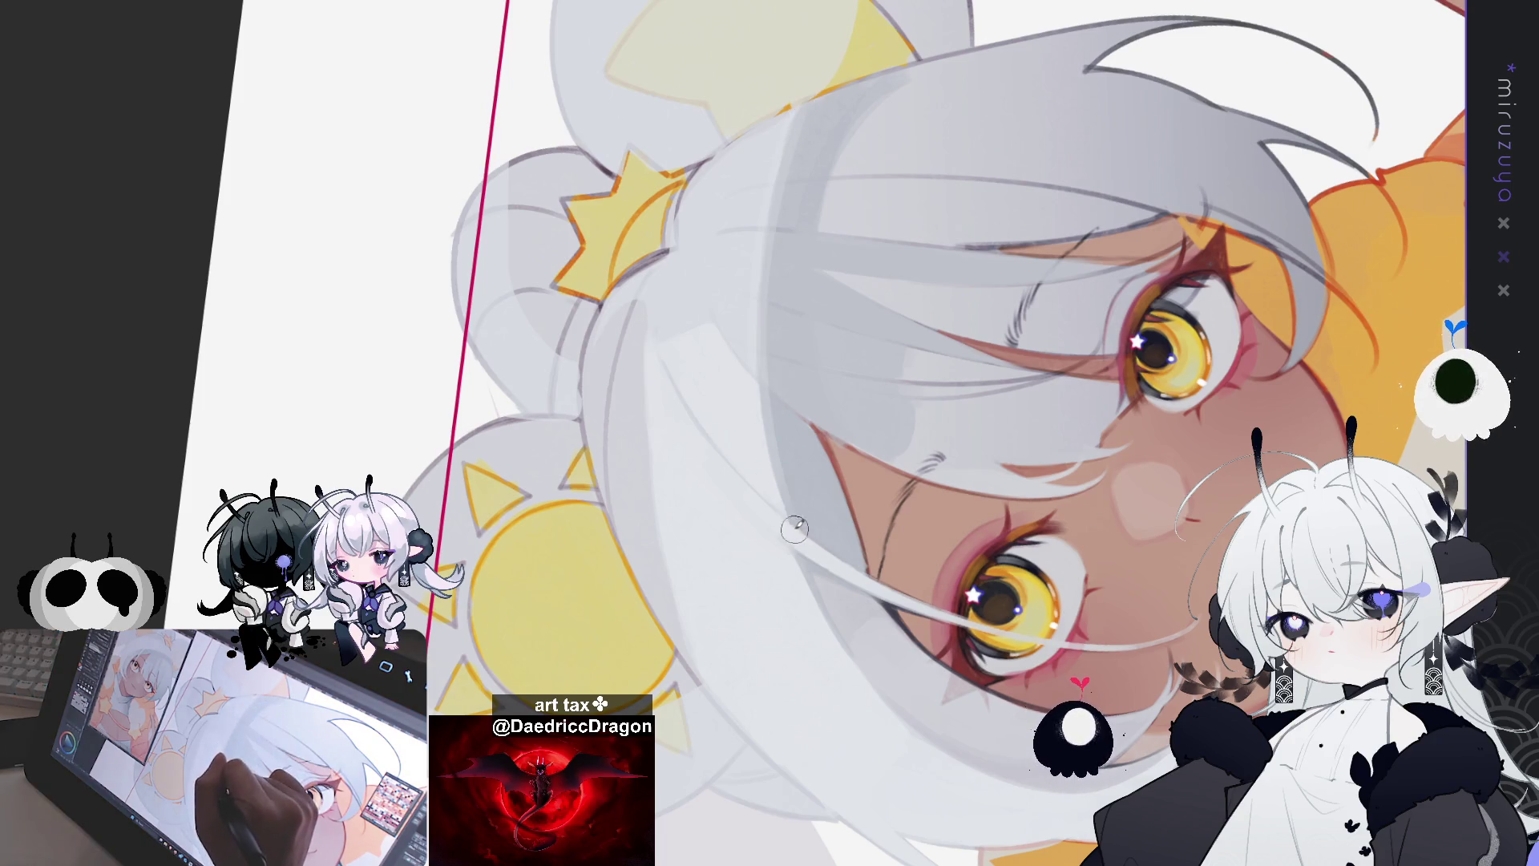
{"action": "left_click_drag", "start_coordinate": [786, 130], "coordinate": [760, 440]}
{"action": "left_click_drag", "start_coordinate": [755, 349], "coordinate": [785, 517]}
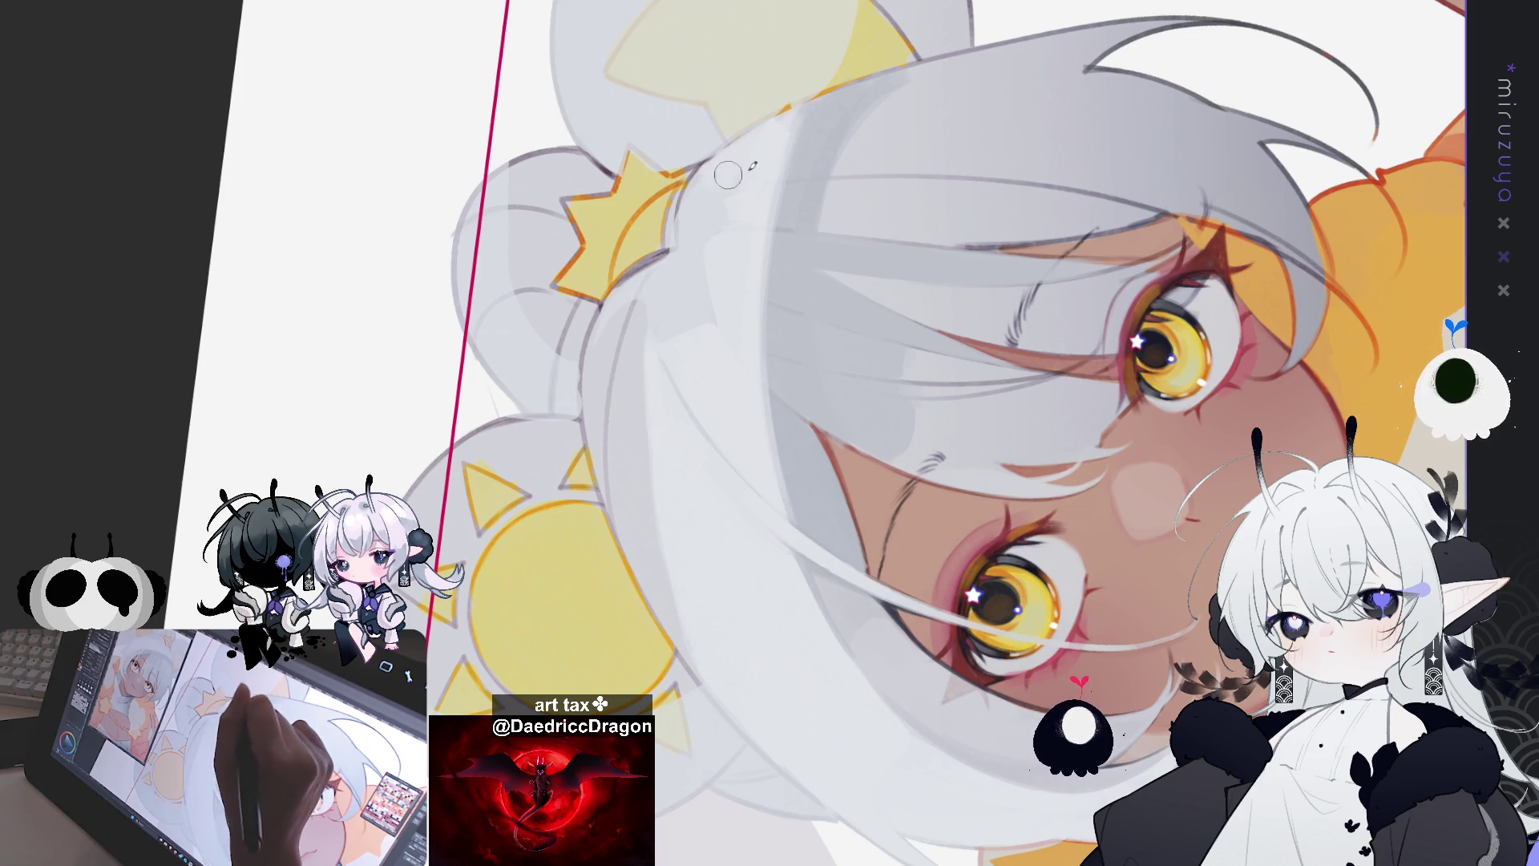
{"action": "left_click_drag", "start_coordinate": [982, 65], "coordinate": [894, 703]}
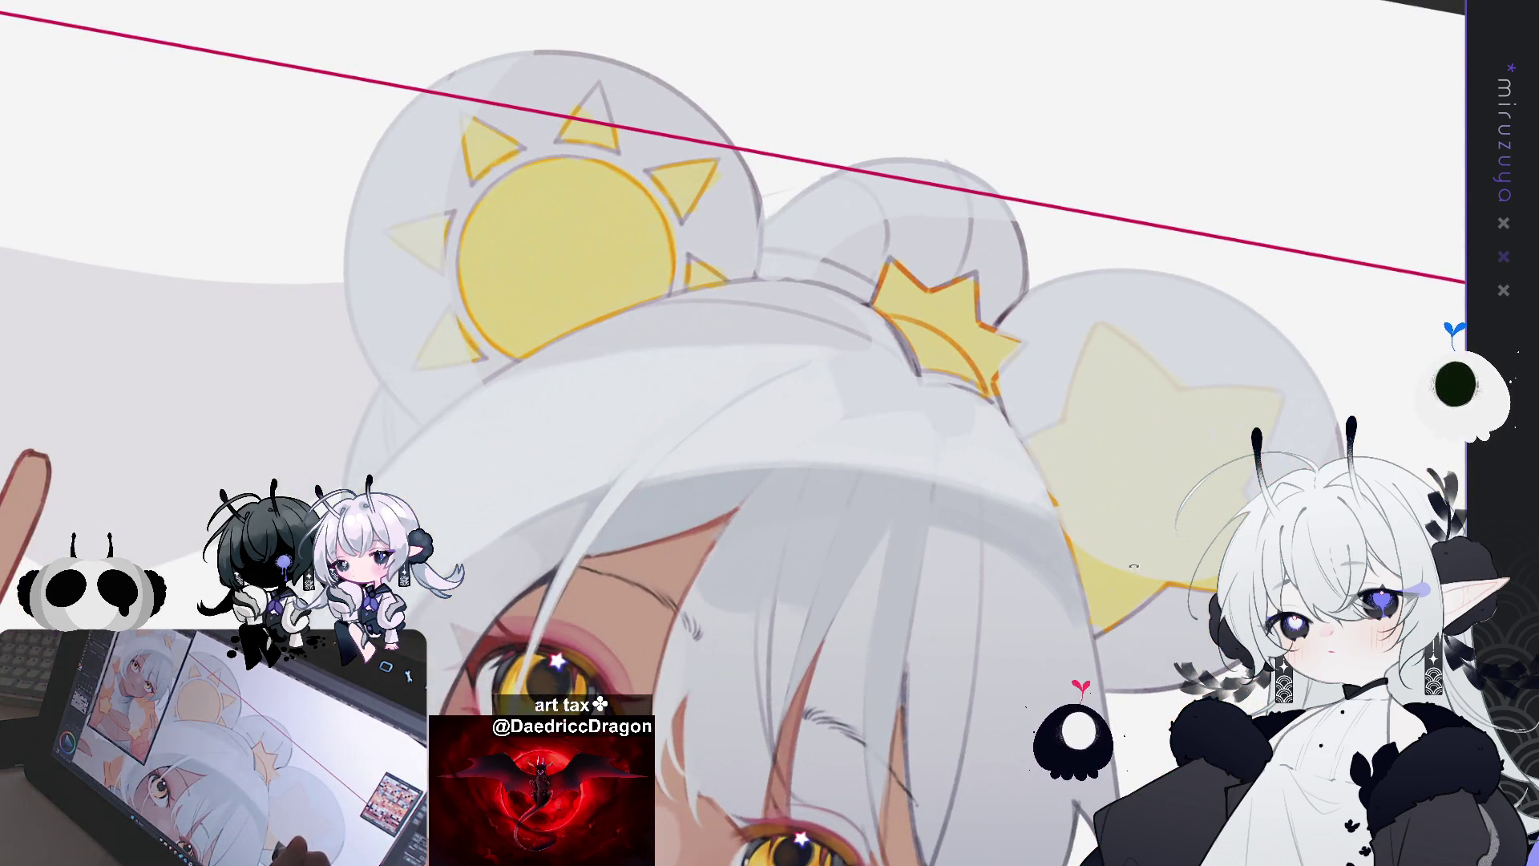
Step: Draw several grey line strokes along the white hair's left edge
{"action": "left_click_drag", "start_coordinate": [1167, 511], "coordinate": [1208, 402]}
{"action": "left_click_drag", "start_coordinate": [882, 355], "coordinate": [942, 352]}
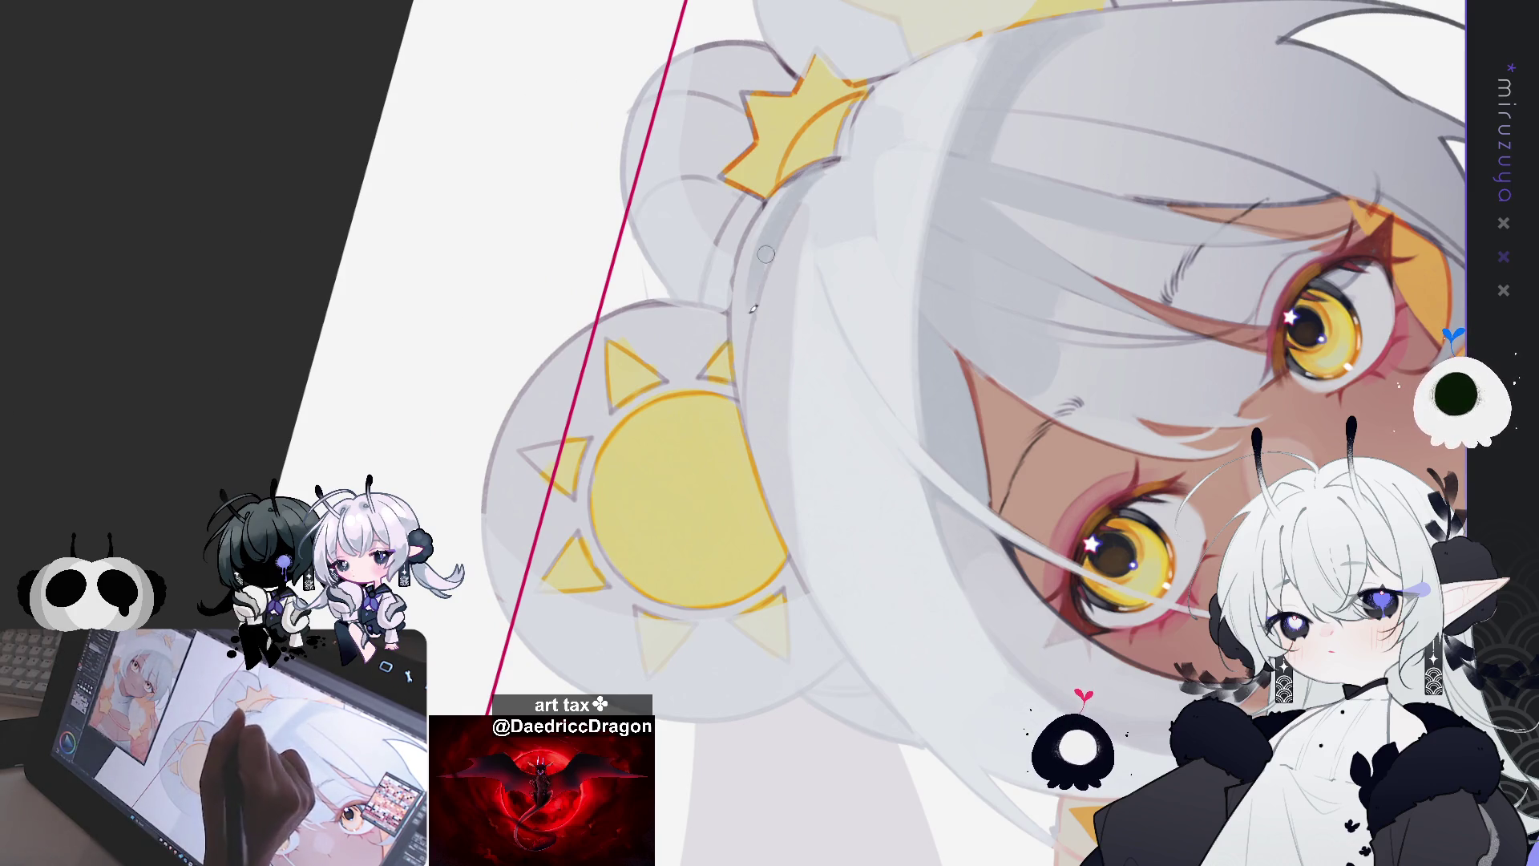
{"action": "left_click_drag", "start_coordinate": [757, 224], "coordinate": [741, 345]}
{"action": "left_click_drag", "start_coordinate": [746, 257], "coordinate": [744, 391]}
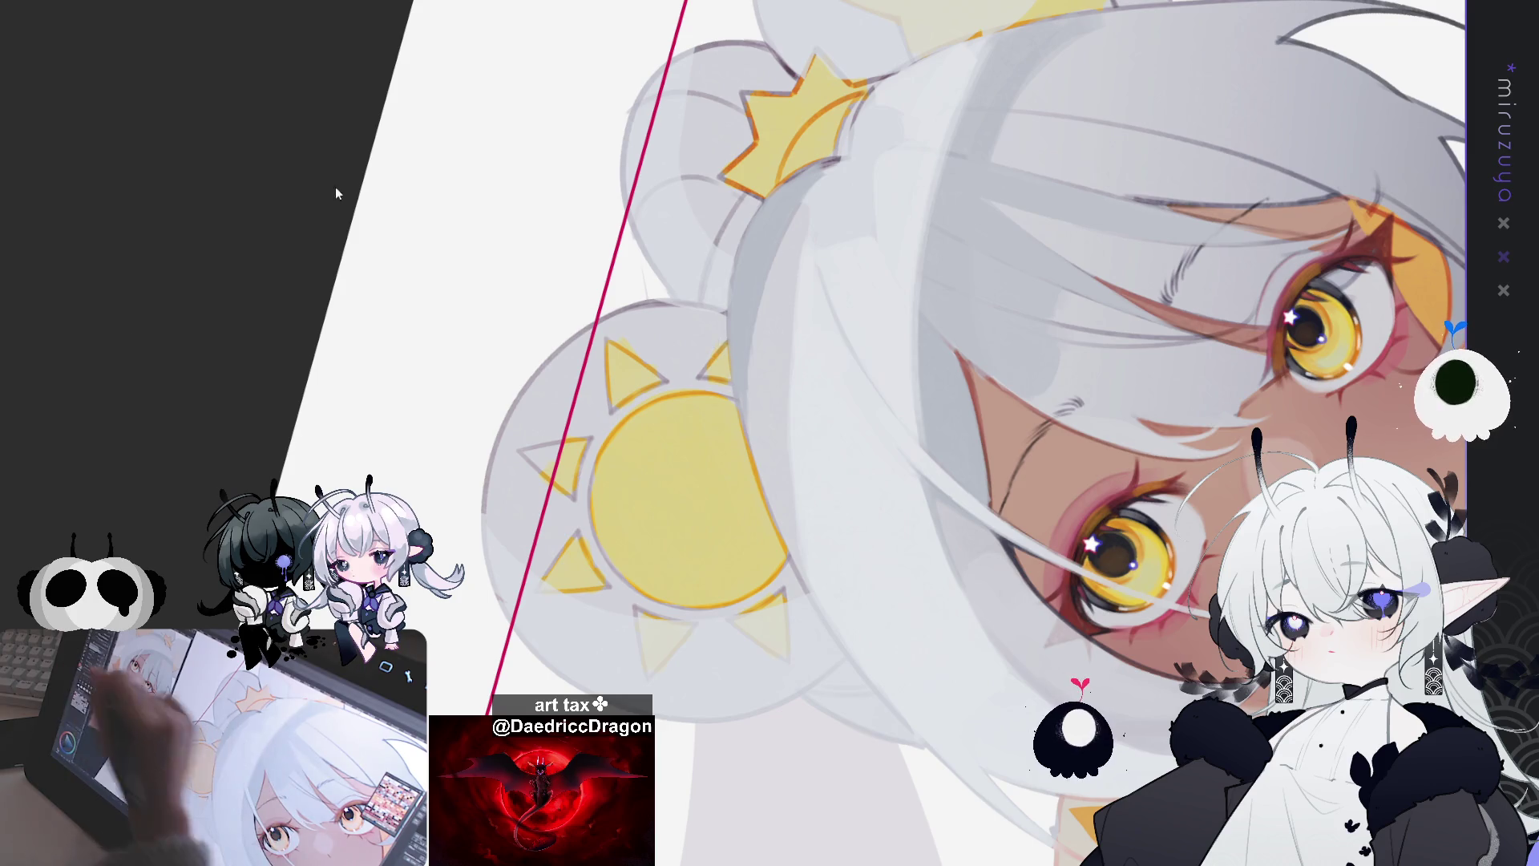
{"action": "left_click_drag", "start_coordinate": [234, 258], "coordinate": [186, 254]}
{"action": "left_click_drag", "start_coordinate": [753, 197], "coordinate": [744, 549]}
{"action": "left_click_drag", "start_coordinate": [733, 253], "coordinate": [714, 453]}
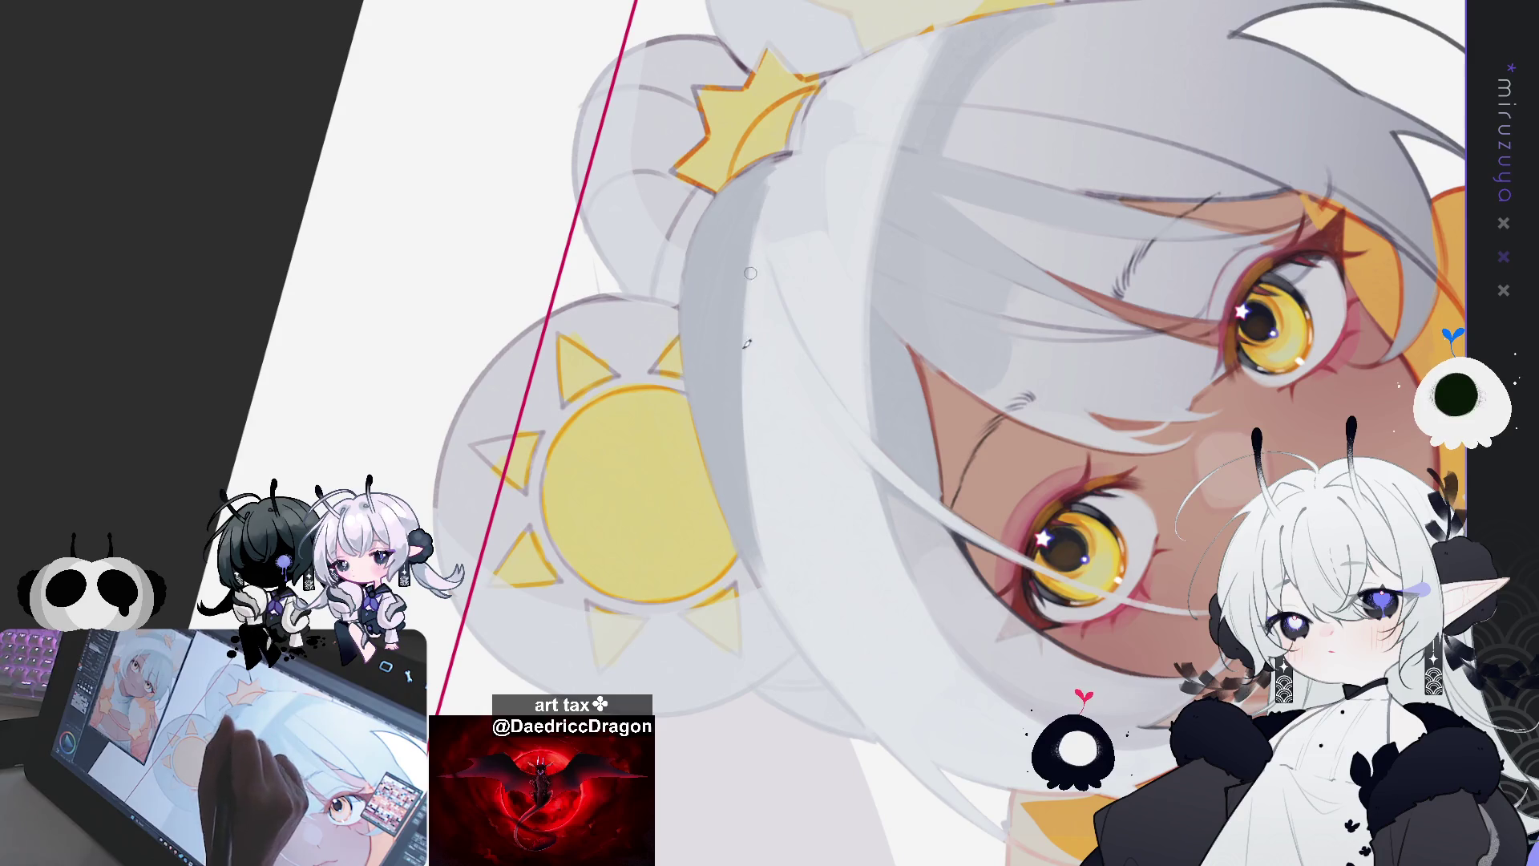
Step: Add a faint light stroke brightening the hair edge beside the face, then zoom onto the buns
{"action": "left_click_drag", "start_coordinate": [757, 257], "coordinate": [751, 470]}
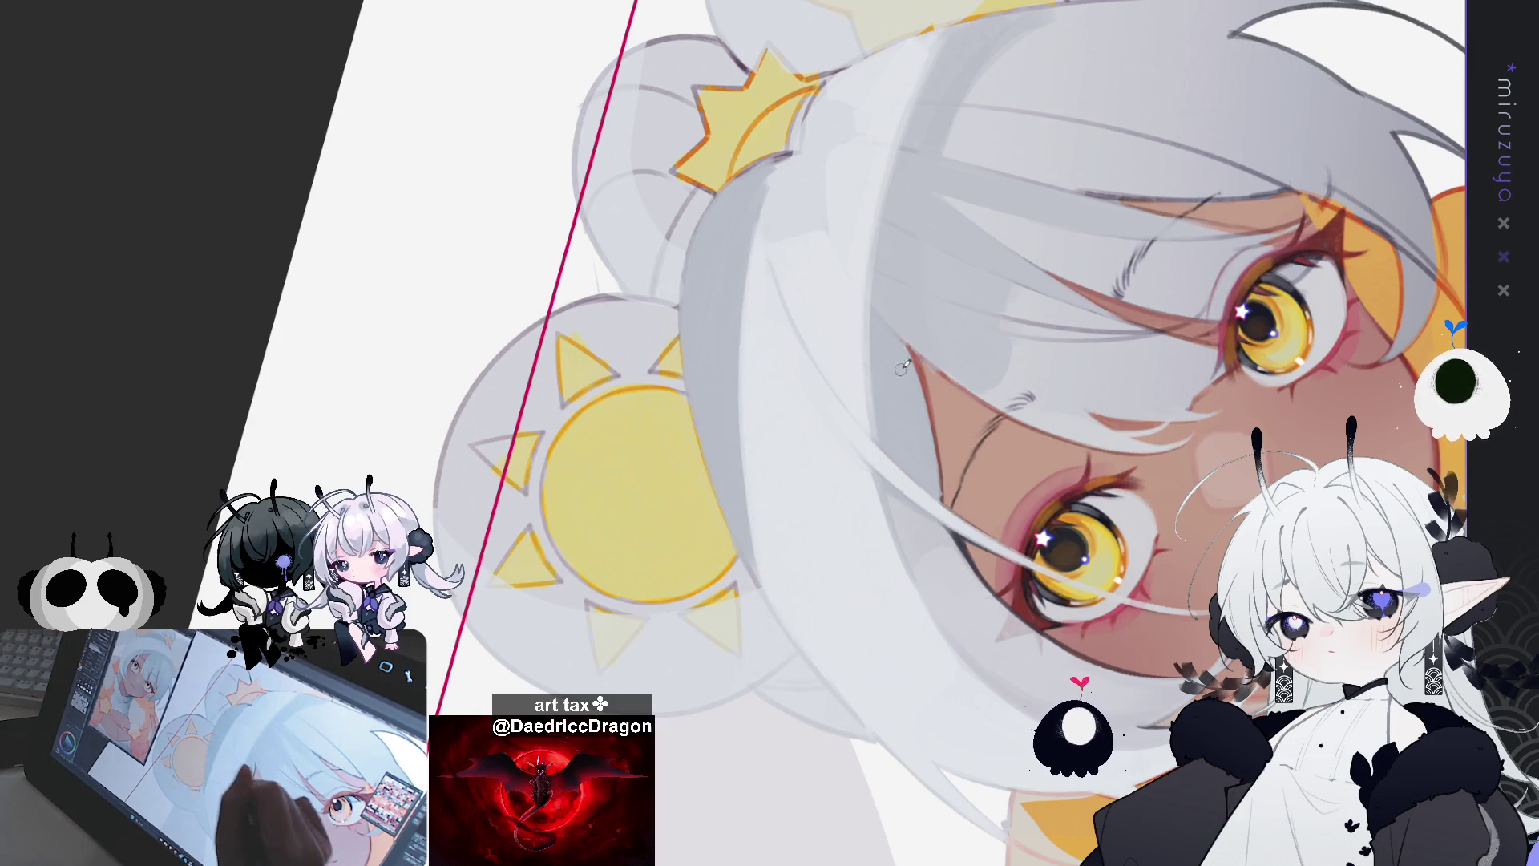
{"action": "left_click_drag", "start_coordinate": [996, 360], "coordinate": [956, 325]}
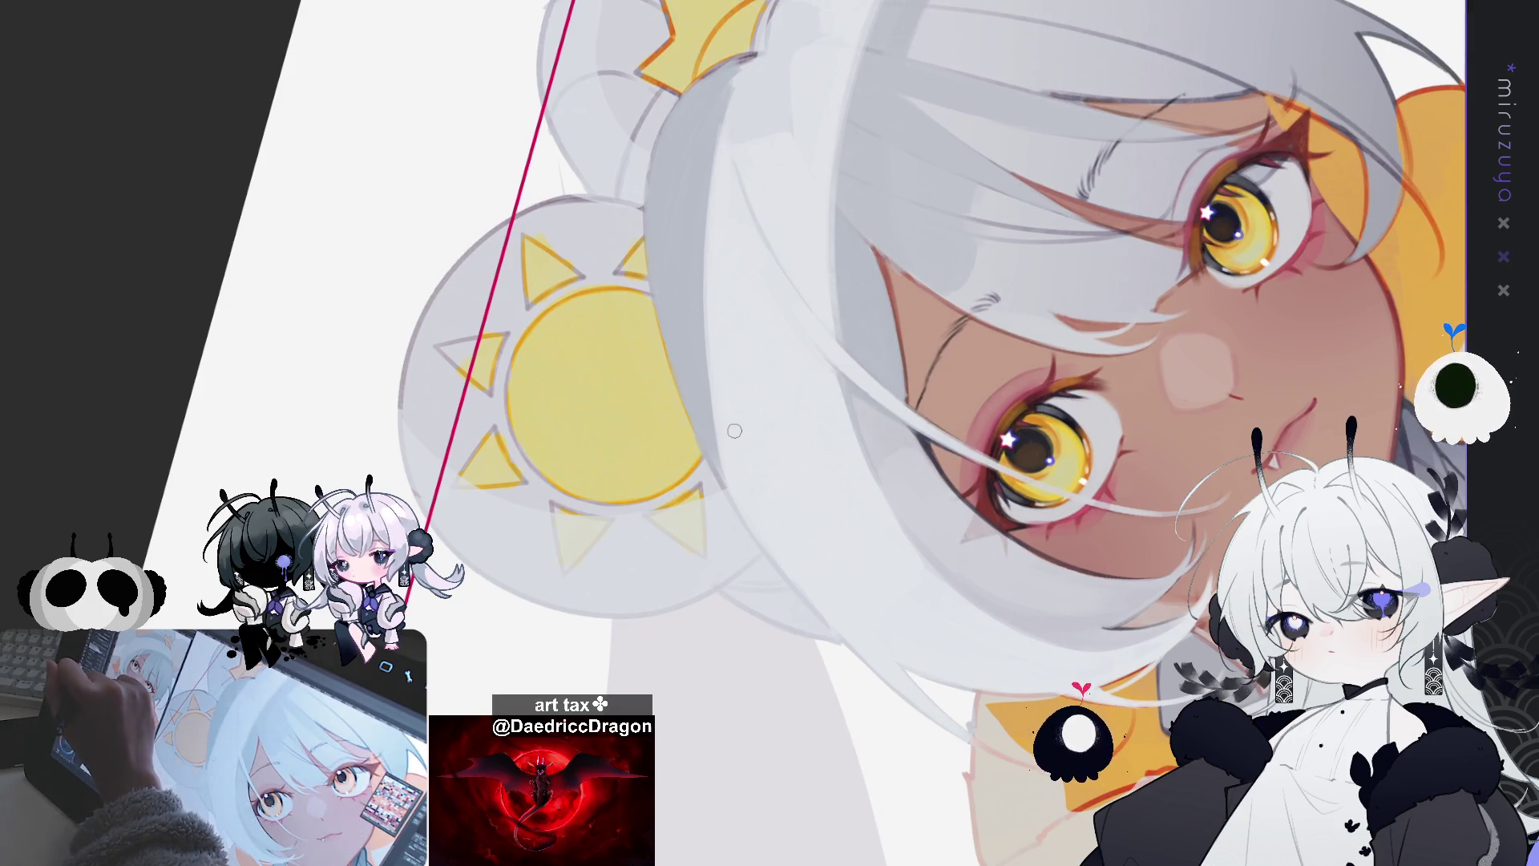
{"action": "left_click_drag", "start_coordinate": [544, 317], "coordinate": [532, 323]}
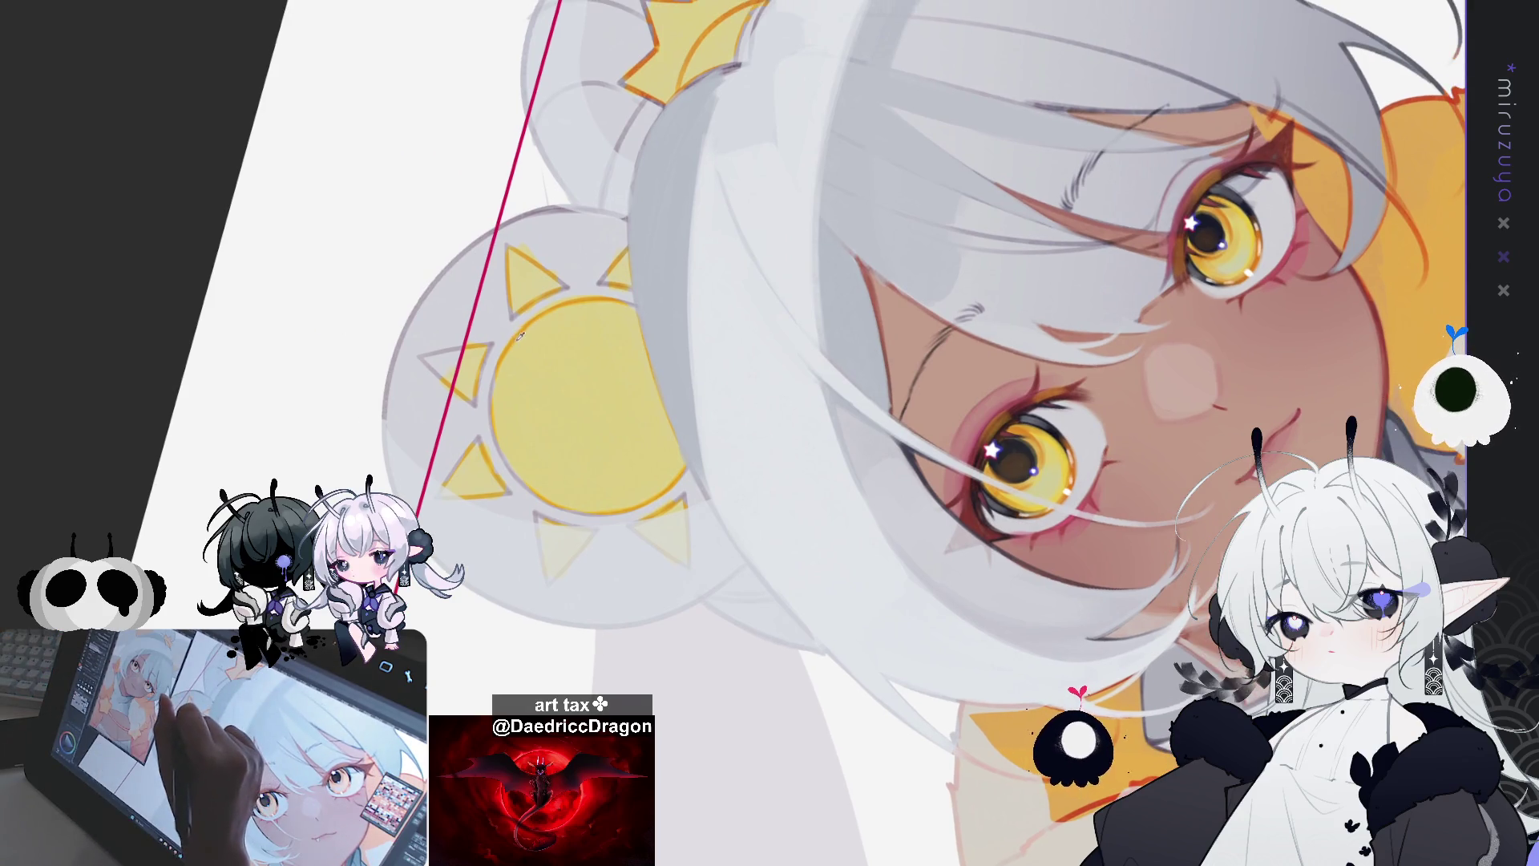
{"action": "left_click_drag", "start_coordinate": [719, 76], "coordinate": [692, 172]}
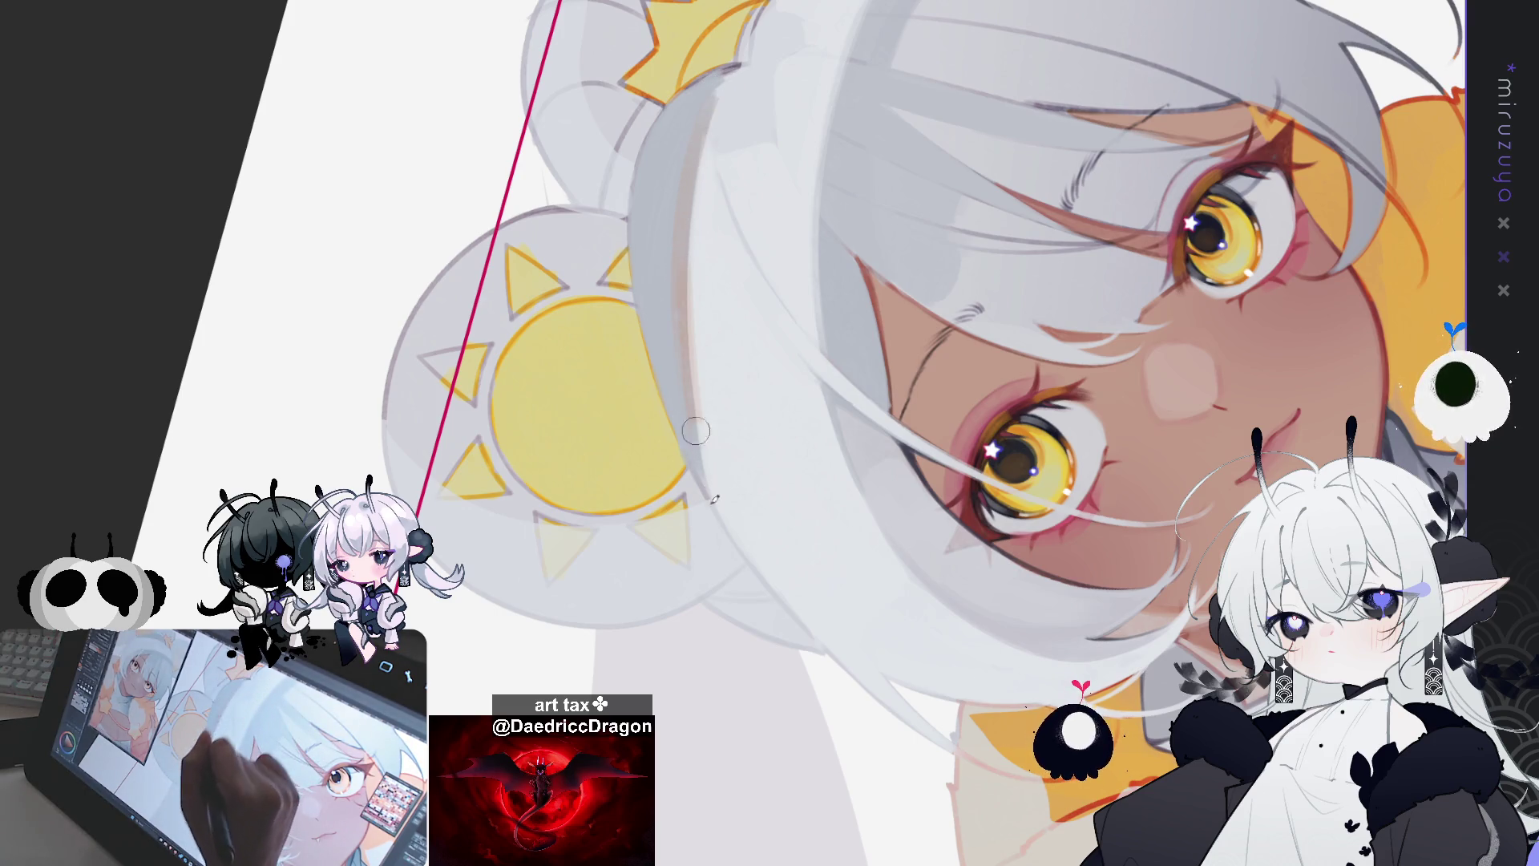
{"action": "left_click_drag", "start_coordinate": [693, 391], "coordinate": [746, 449]}
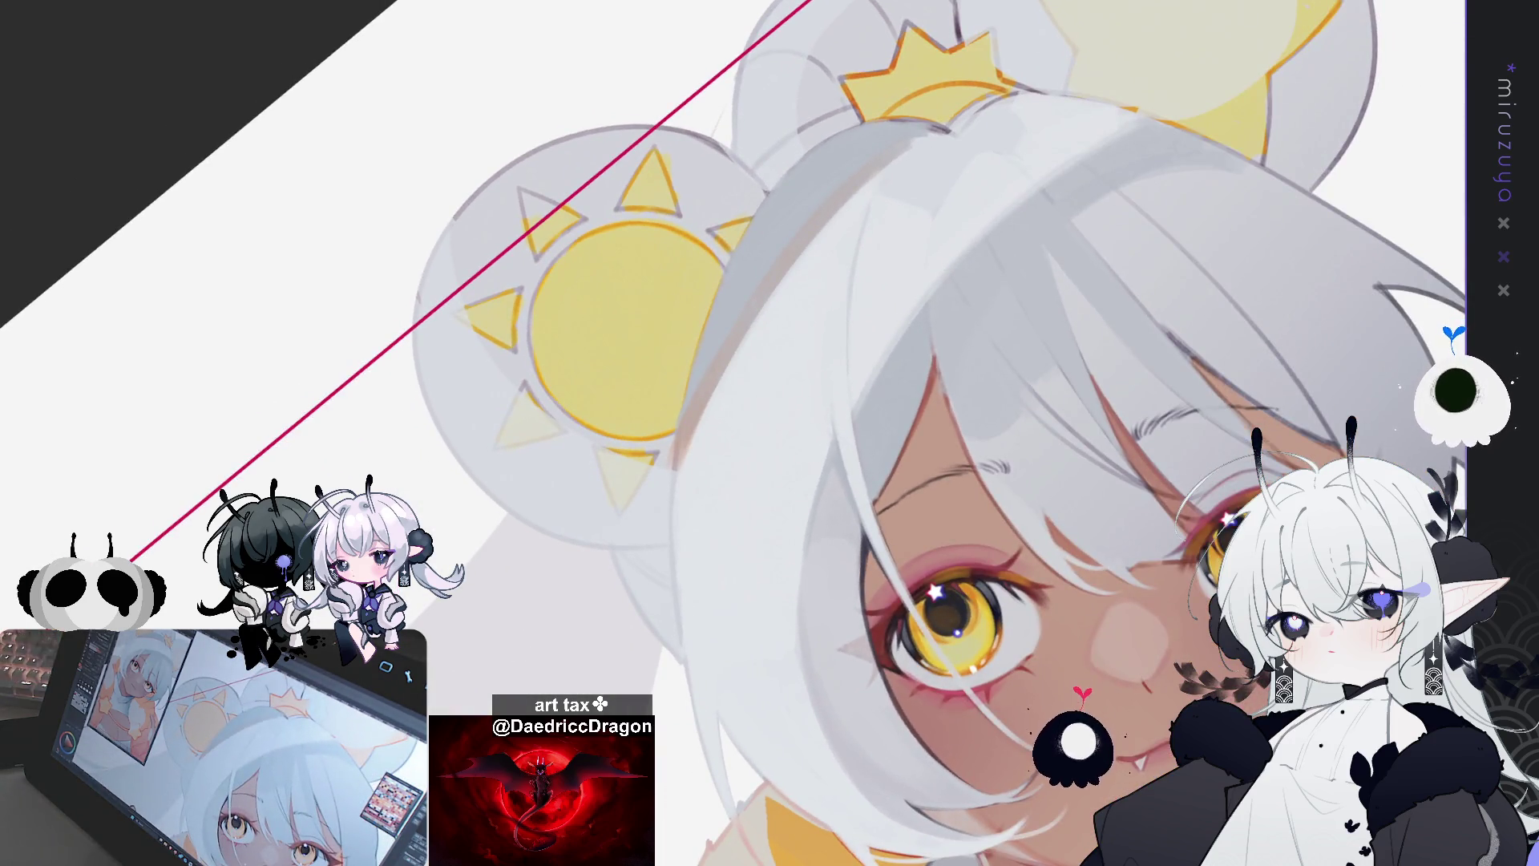
Step: Brush three light highlights down the hair strands by the sun bun, then fit the whole artwork in view
{"action": "left_click_drag", "start_coordinate": [644, 454], "coordinate": [700, 331]}
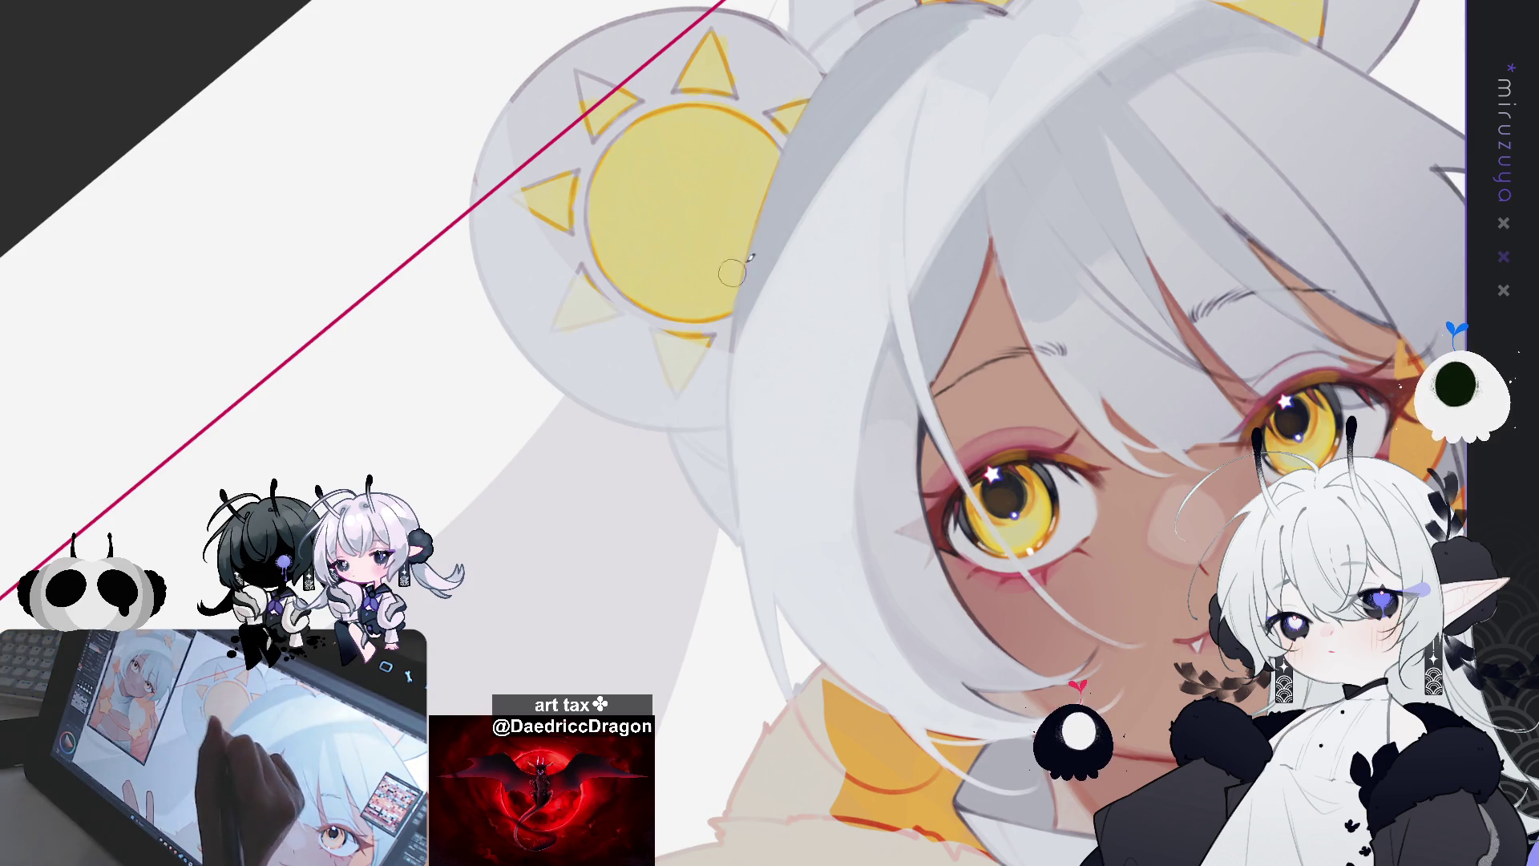
{"action": "left_click_drag", "start_coordinate": [685, 312], "coordinate": [745, 233]}
{"action": "left_click_drag", "start_coordinate": [683, 89], "coordinate": [690, 346]}
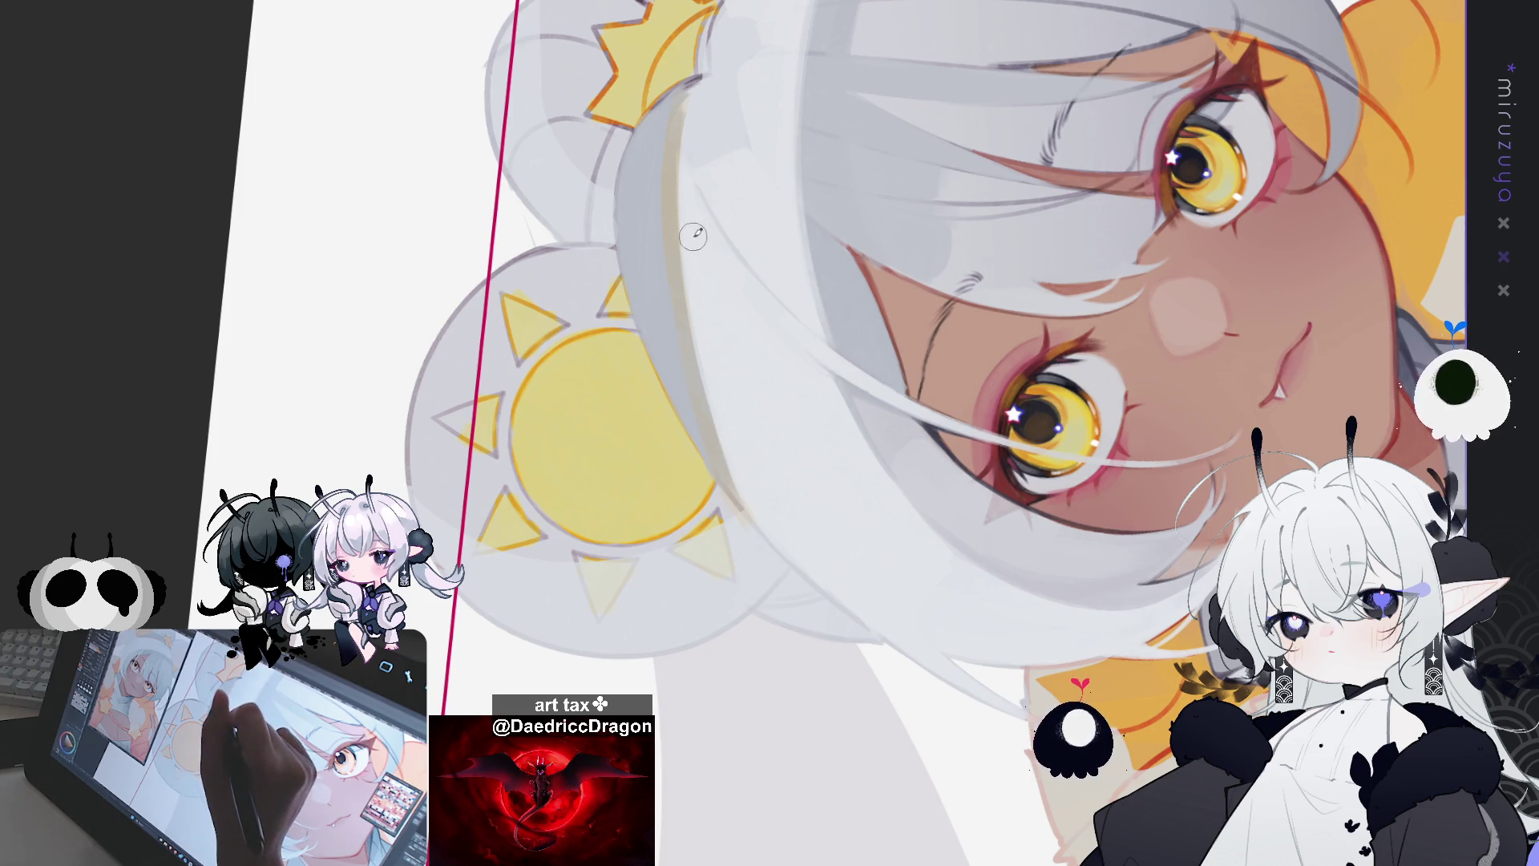
{"action": "left_click_drag", "start_coordinate": [685, 104], "coordinate": [734, 465]}
{"action": "left_click_drag", "start_coordinate": [699, 365], "coordinate": [737, 463]}
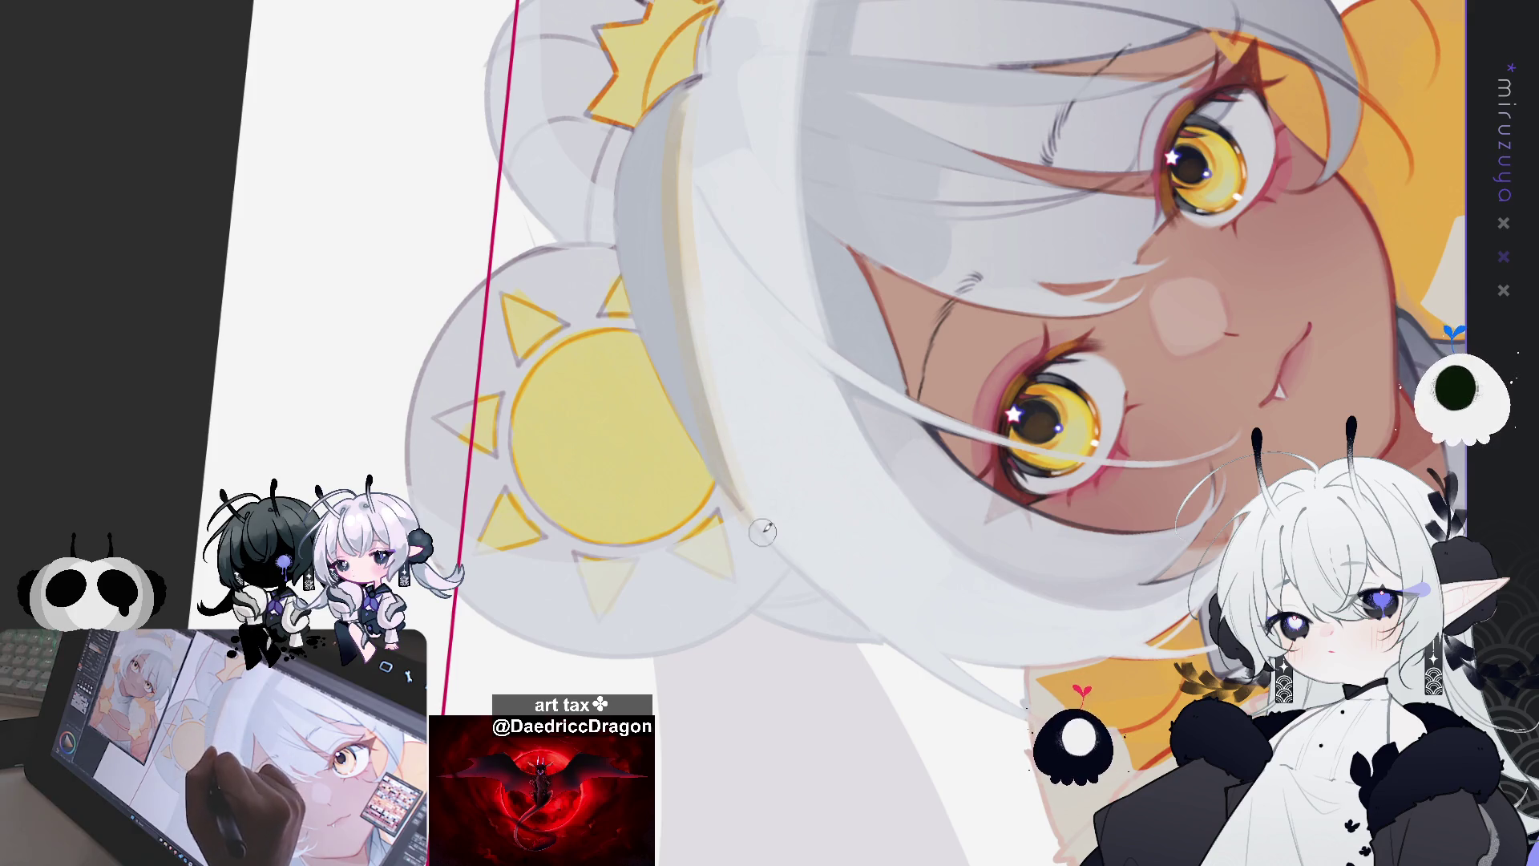
{"action": "mouse_move", "coordinate": [809, 565]}
{"action": "left_mouse_down"}
{"action": "mouse_move", "coordinate": [1105, 635]}
{"action": "mouse_move", "coordinate": [1090, 593]}
{"action": "left_mouse_up"}
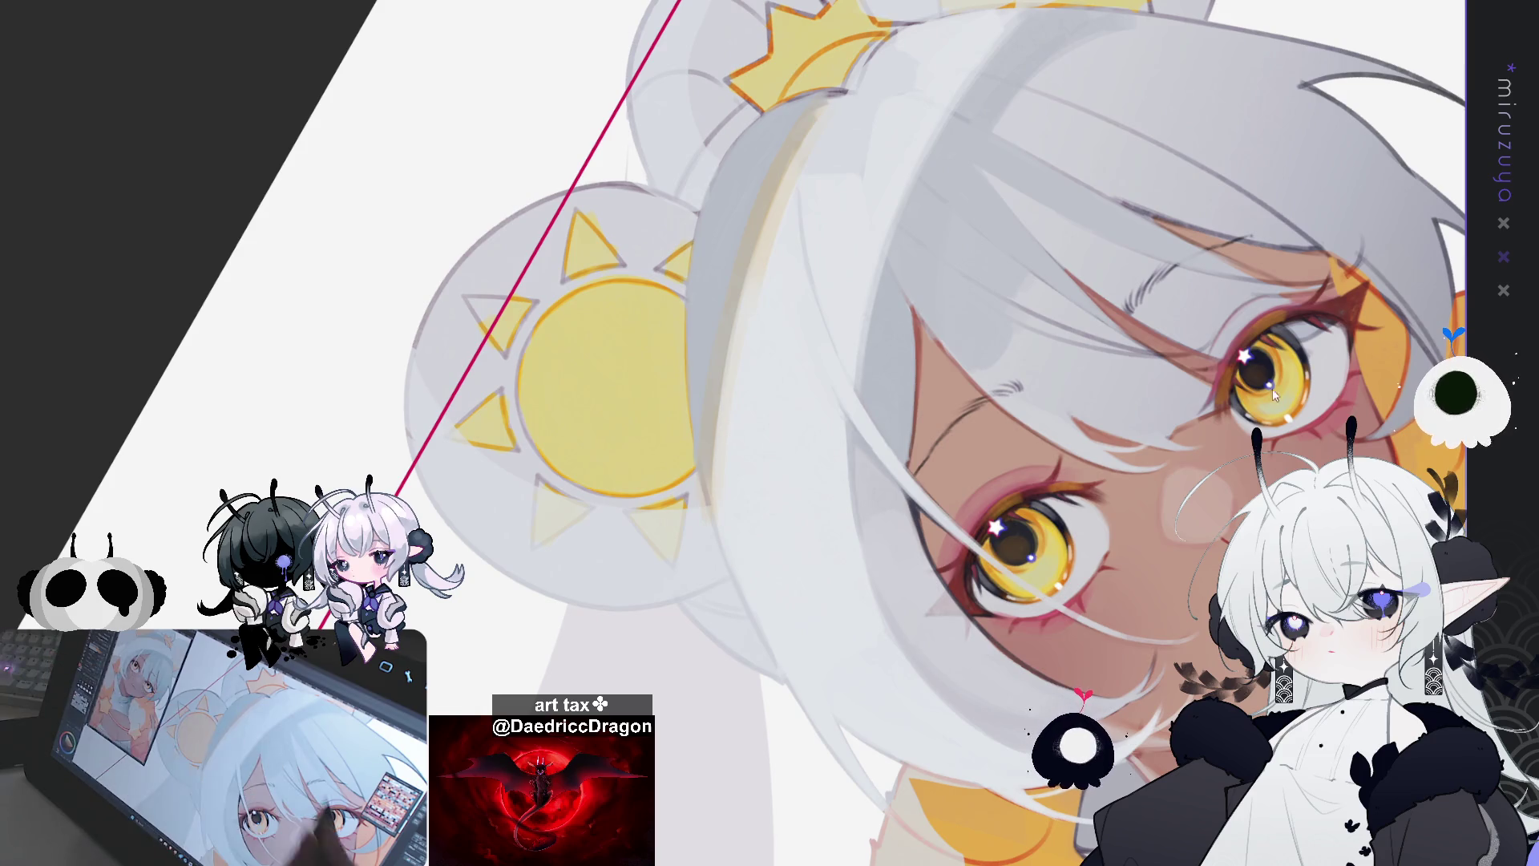
{"action": "key", "text": "ctrl+0"}
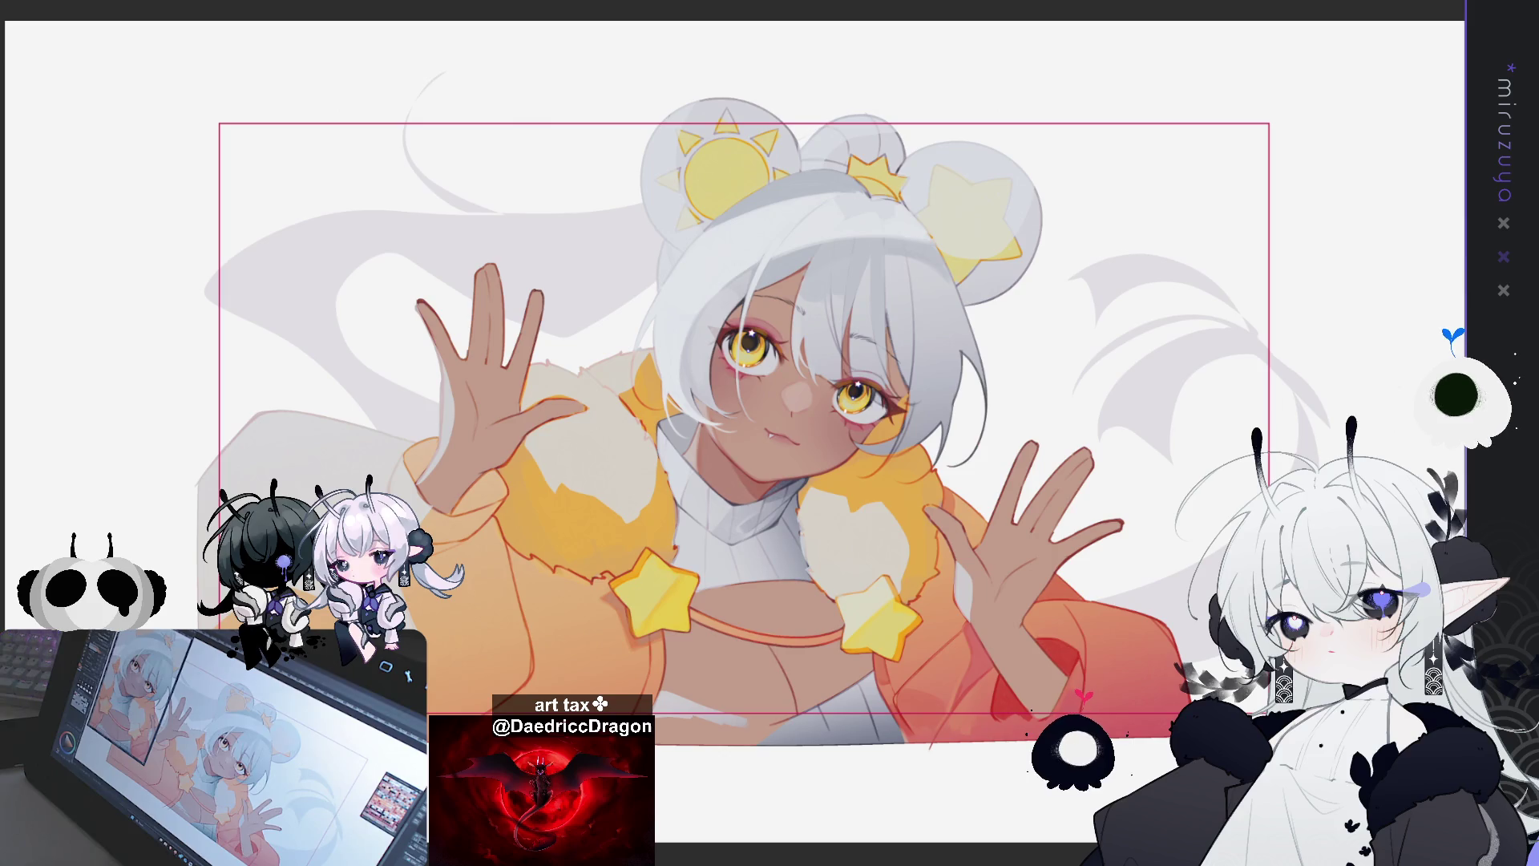
{"action": "key", "text": "ctrl+plus"}
{"action": "scroll", "coordinate": [801, 481], "scroll_direction": "up", "scroll_amount": 2}
{"action": "mouse_move", "coordinate": [801, 481]}
{"action": "left_mouse_down"}
{"action": "mouse_move", "coordinate": [882, 400]}
{"action": "mouse_move", "coordinate": [946, 377]}
{"action": "mouse_move", "coordinate": [971, 390]}
{"action": "left_mouse_up"}
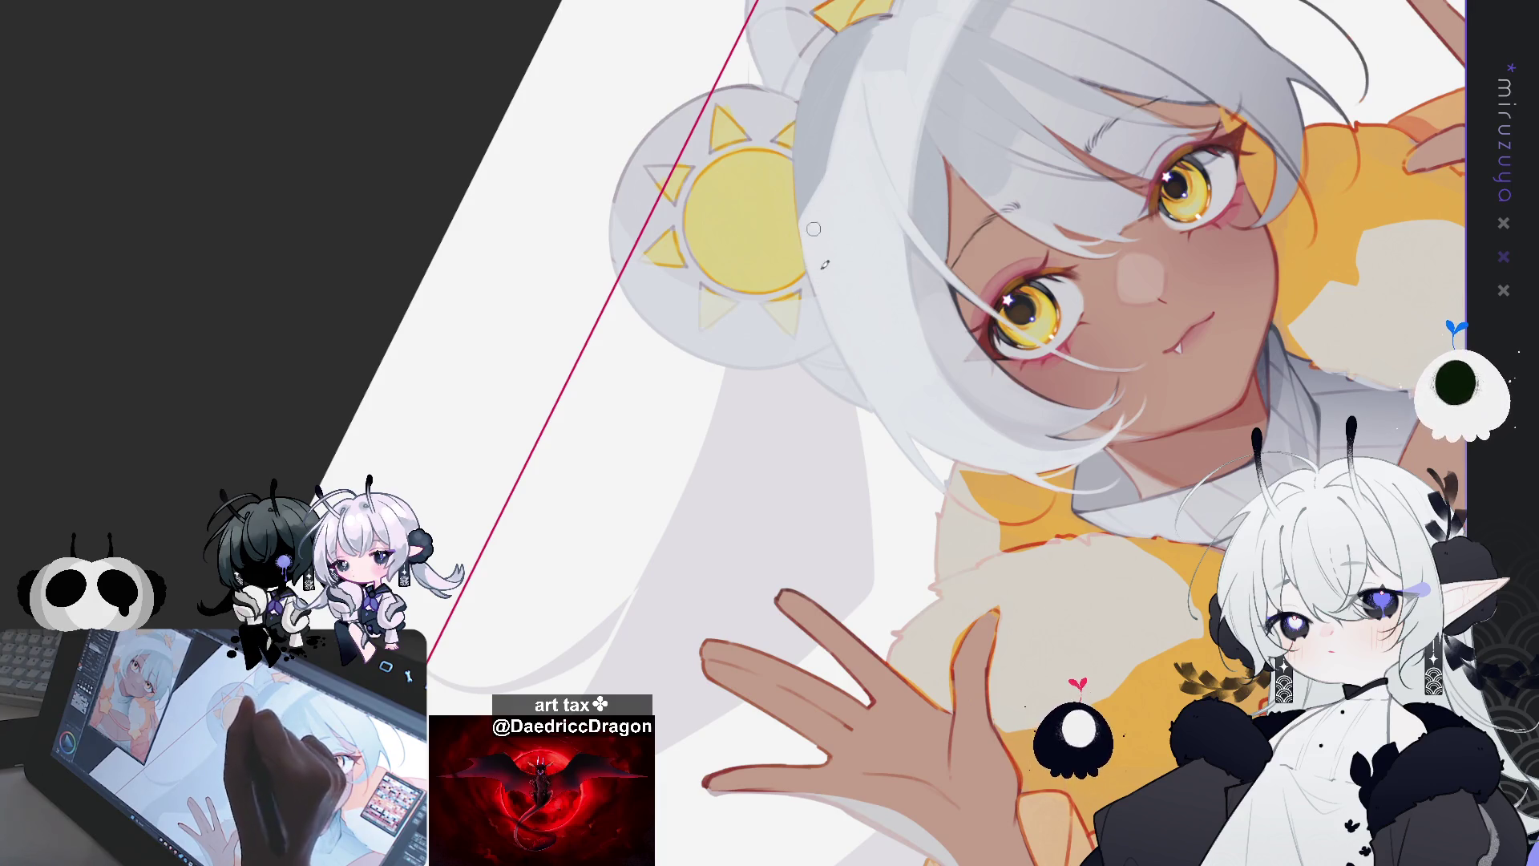
{"action": "left_click_drag", "start_coordinate": [813, 224], "coordinate": [720, 138]}
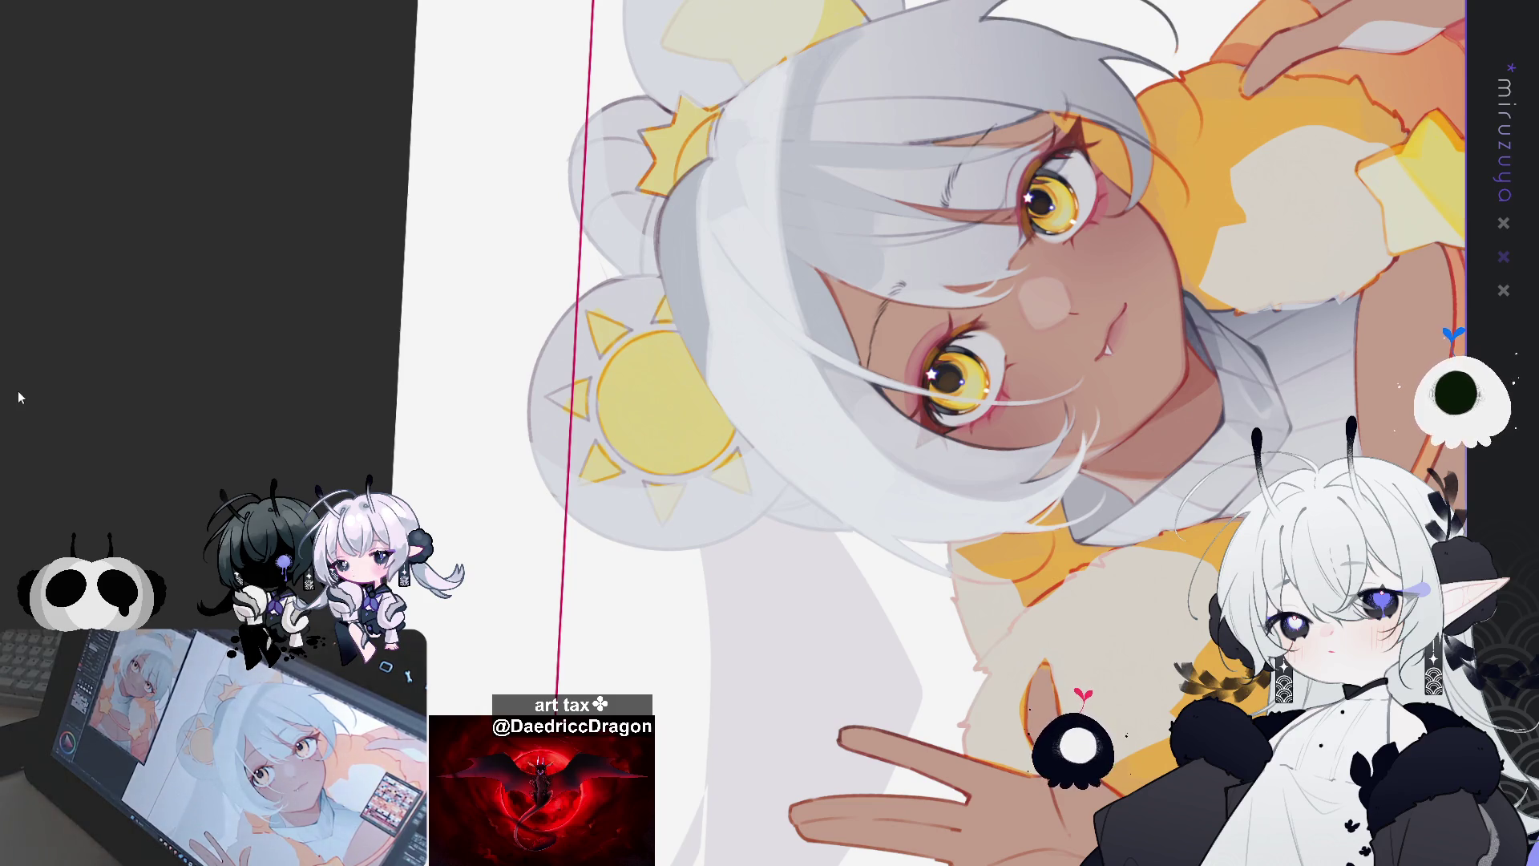
Step: Rotate the canvas around the face and brush a darker stroke along the hair edge from cheek to sun bun
{"action": "key", "text": "r"}
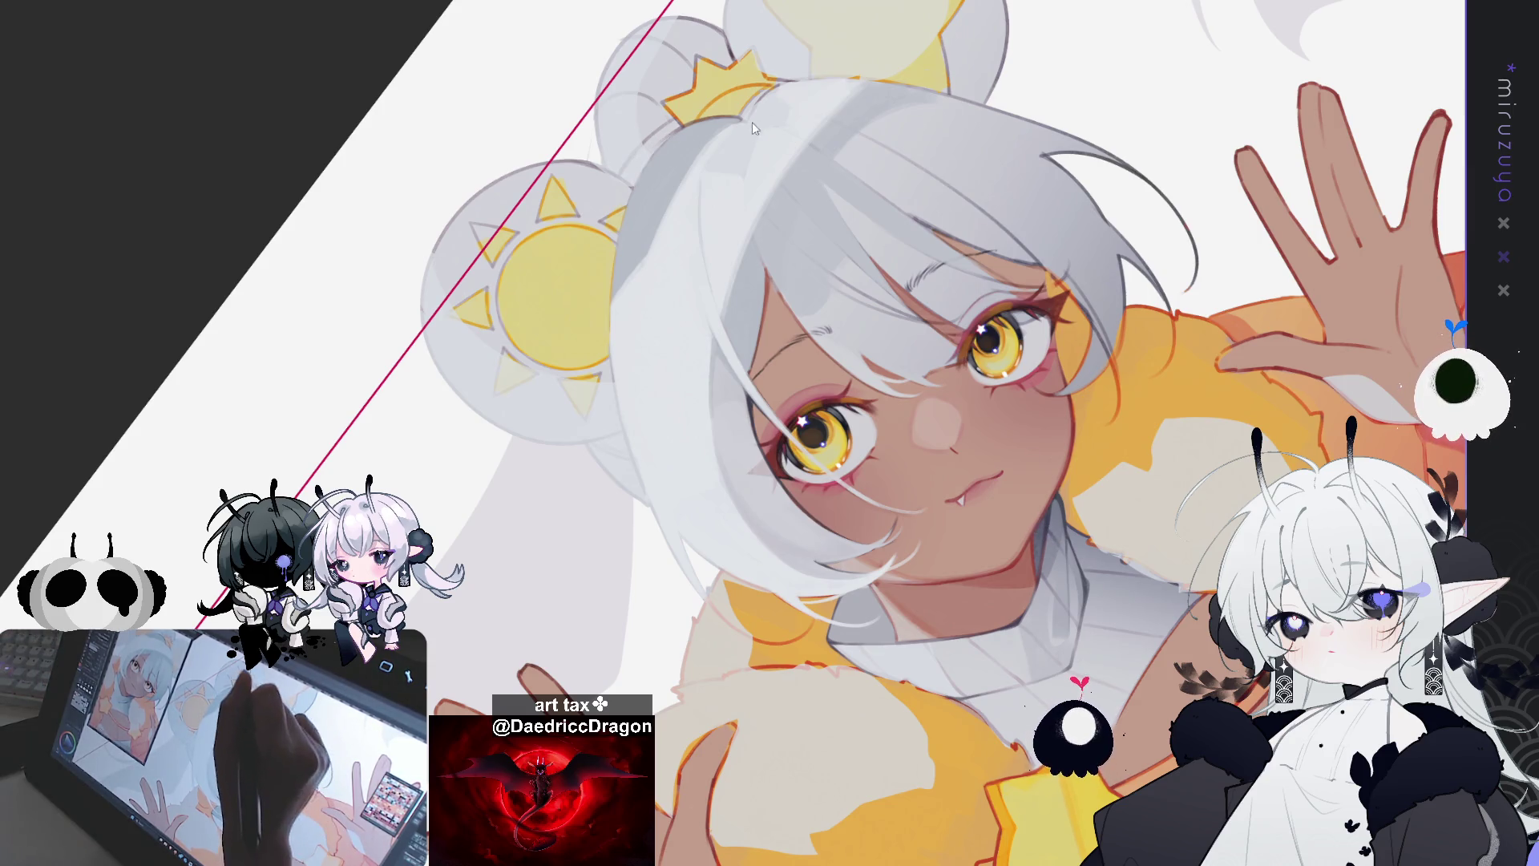
{"action": "mouse_move", "coordinate": [656, 529]}
{"action": "left_mouse_down"}
{"action": "mouse_move", "coordinate": [605, 304]}
{"action": "mouse_move", "coordinate": [602, 199]}
{"action": "left_mouse_up"}
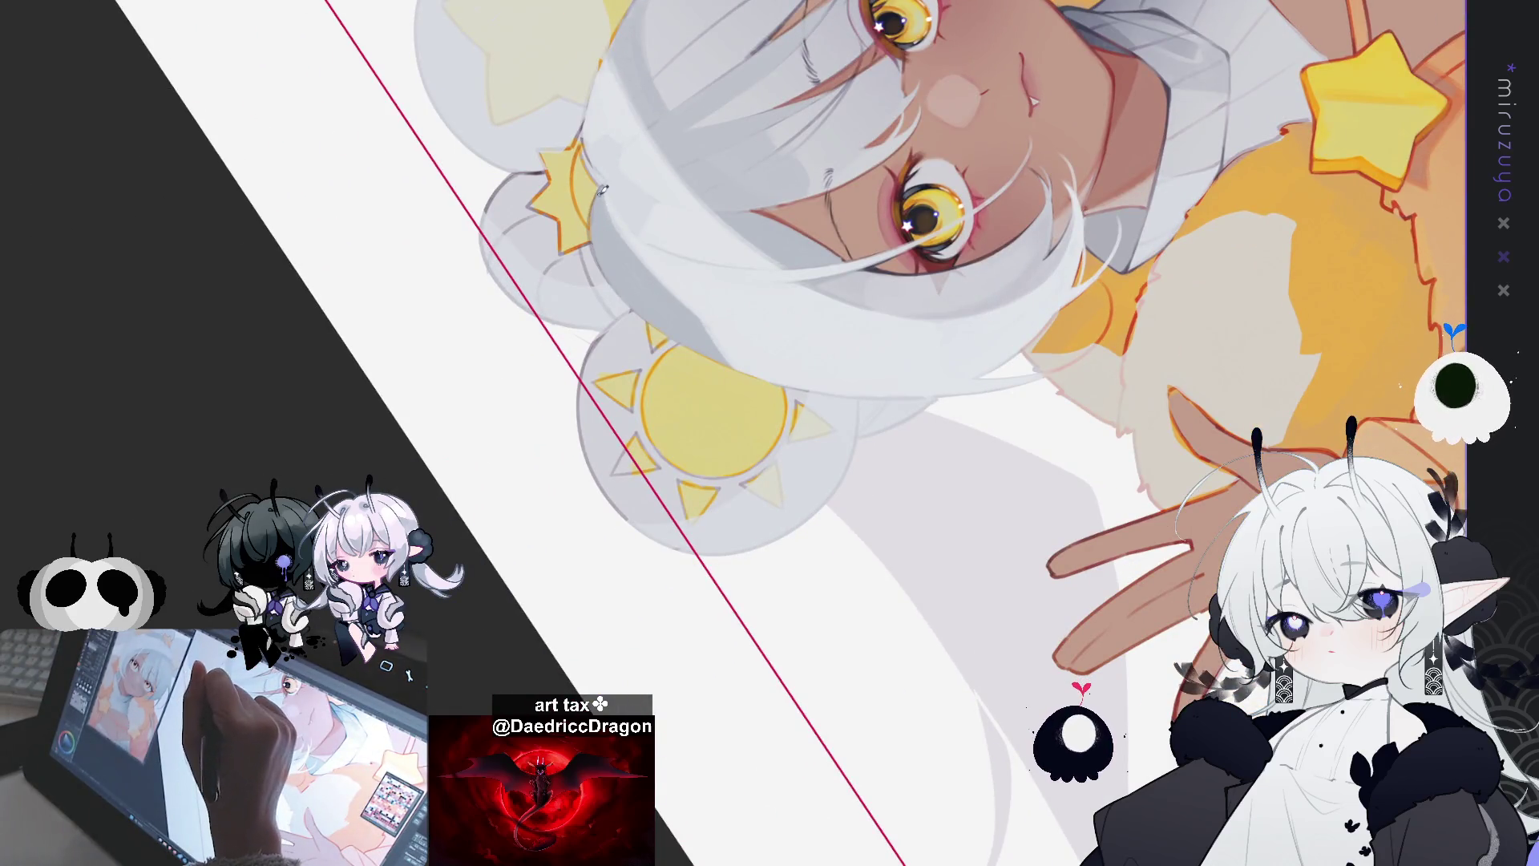
{"action": "left_click_drag", "start_coordinate": [658, 313], "coordinate": [797, 250]}
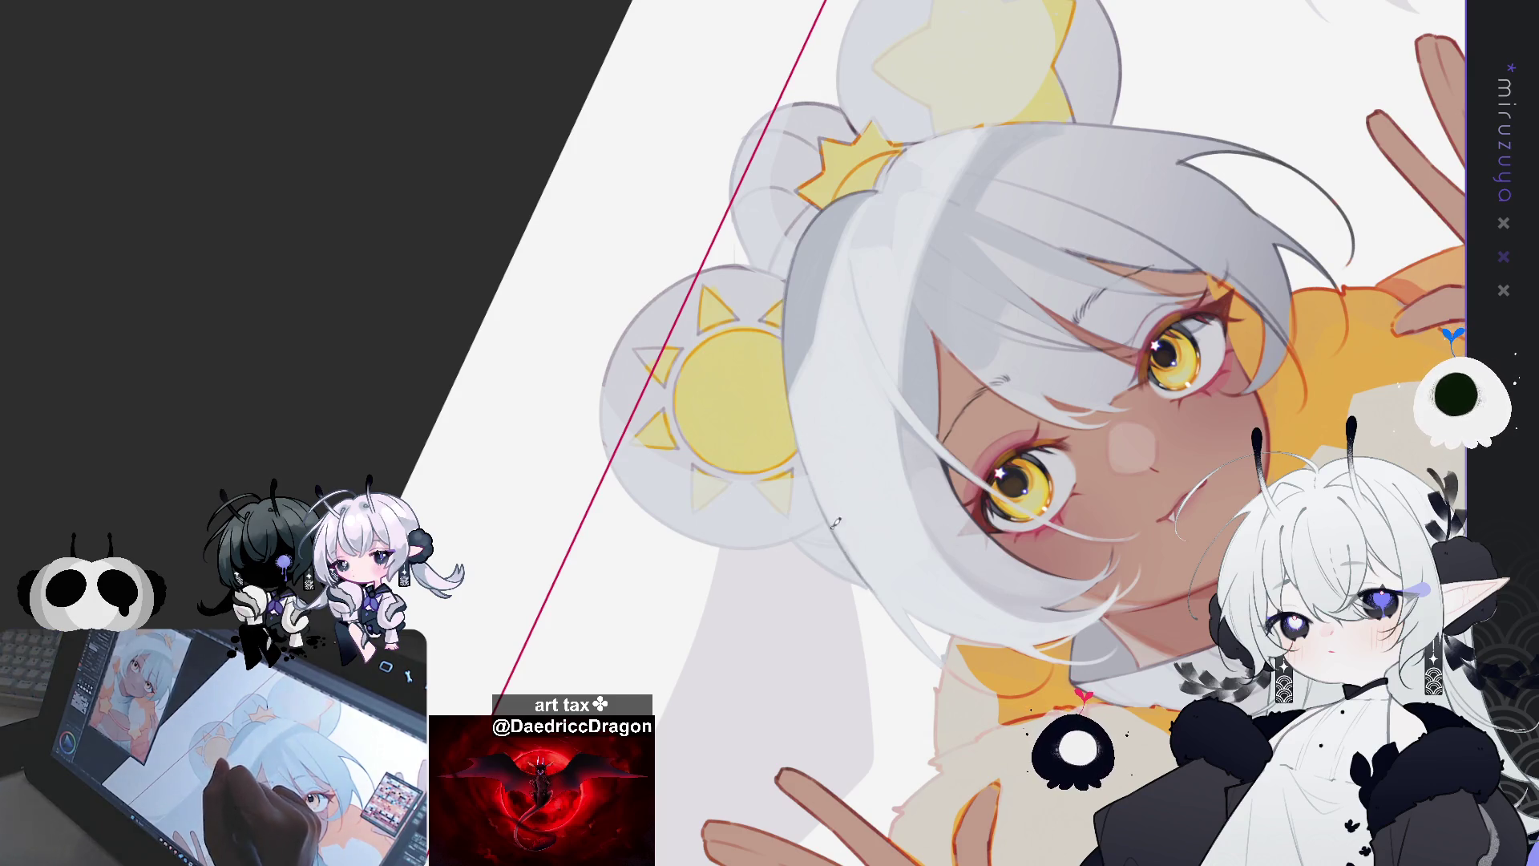
{"action": "left_click_drag", "start_coordinate": [838, 526], "coordinate": [998, 325]}
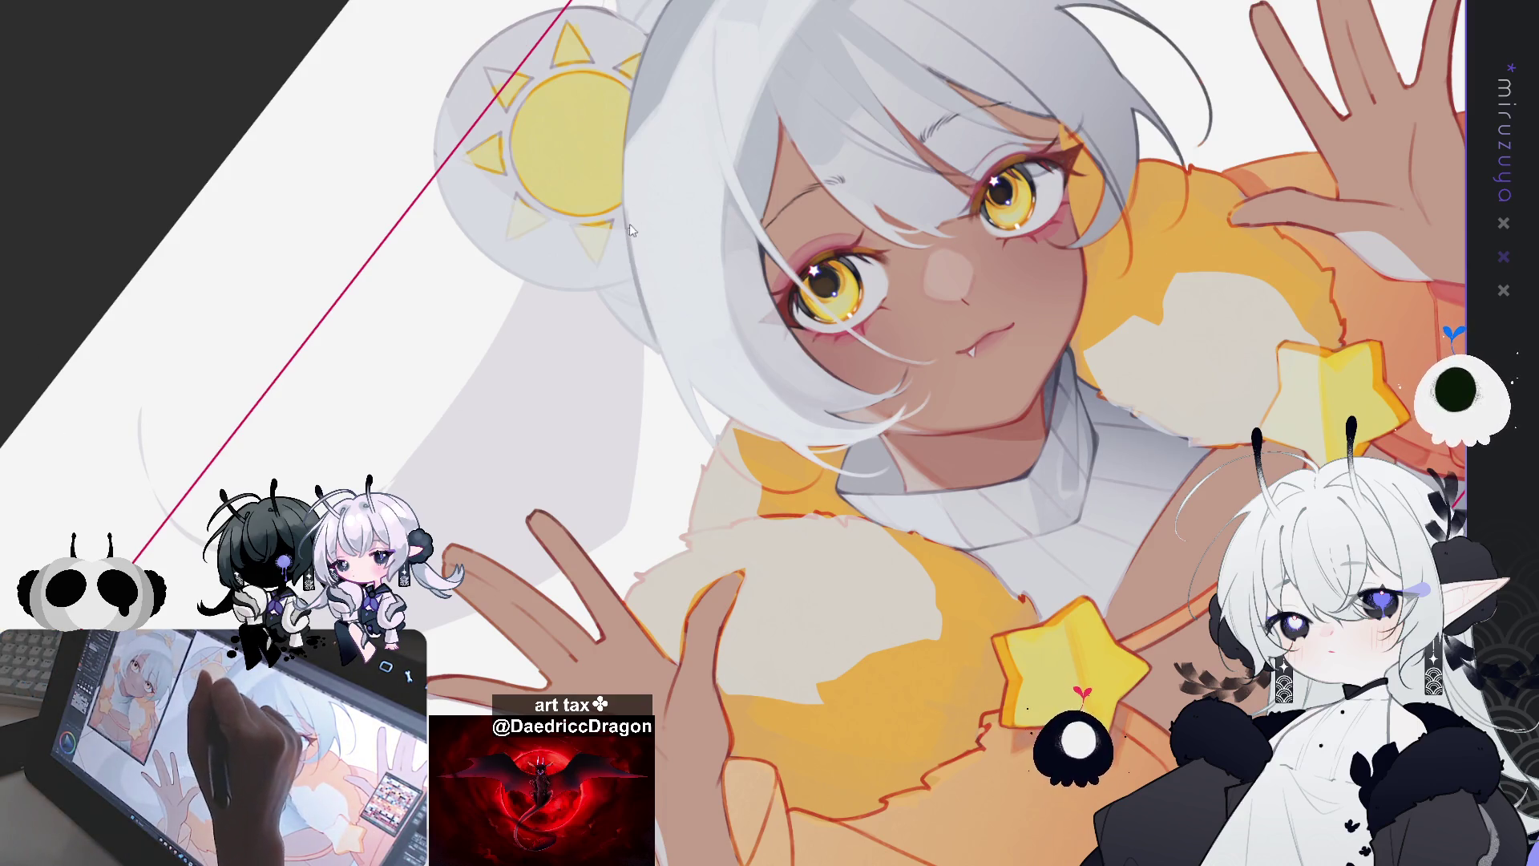
{"action": "left_click_drag", "start_coordinate": [663, 344], "coordinate": [635, 264]}
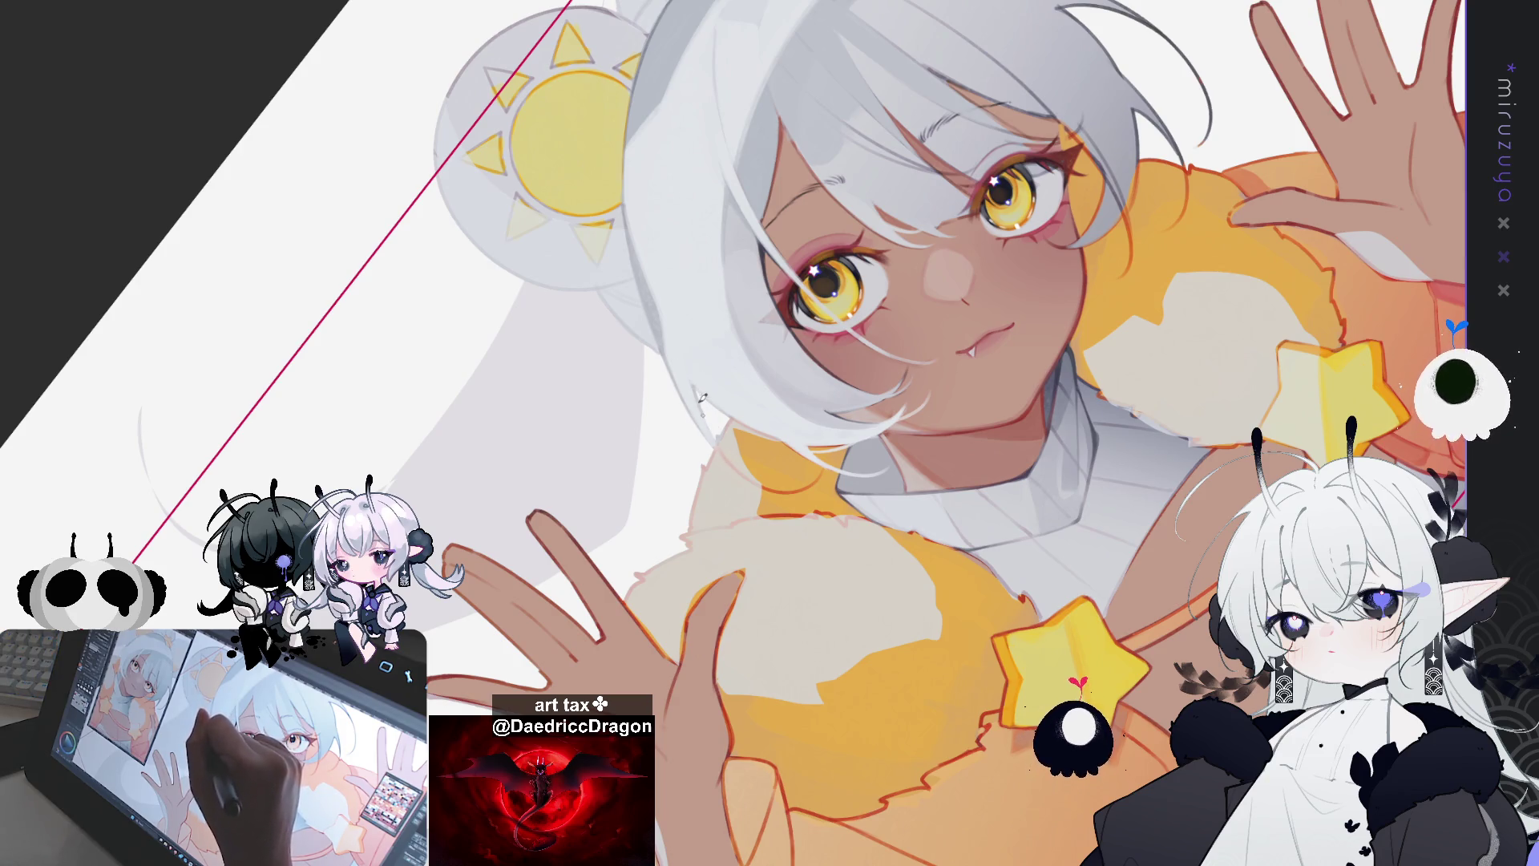
{"action": "left_click_drag", "start_coordinate": [716, 399], "coordinate": [739, 367]}
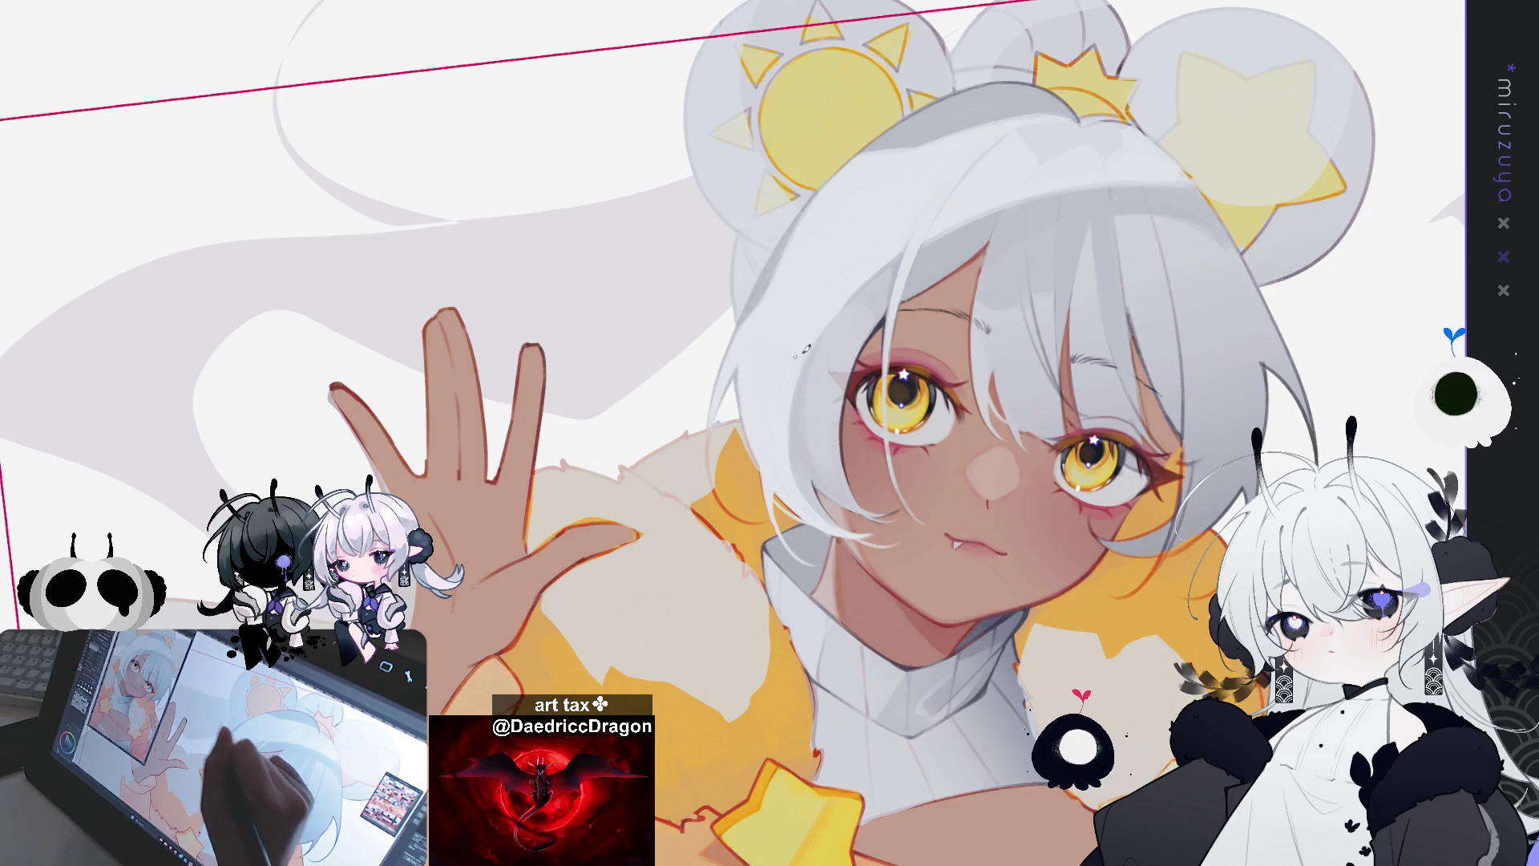
{"action": "mouse_move", "coordinate": [792, 358]}
{"action": "left_mouse_down"}
{"action": "mouse_move", "coordinate": [812, 651]}
{"action": "mouse_move", "coordinate": [747, 317]}
{"action": "left_mouse_up"}
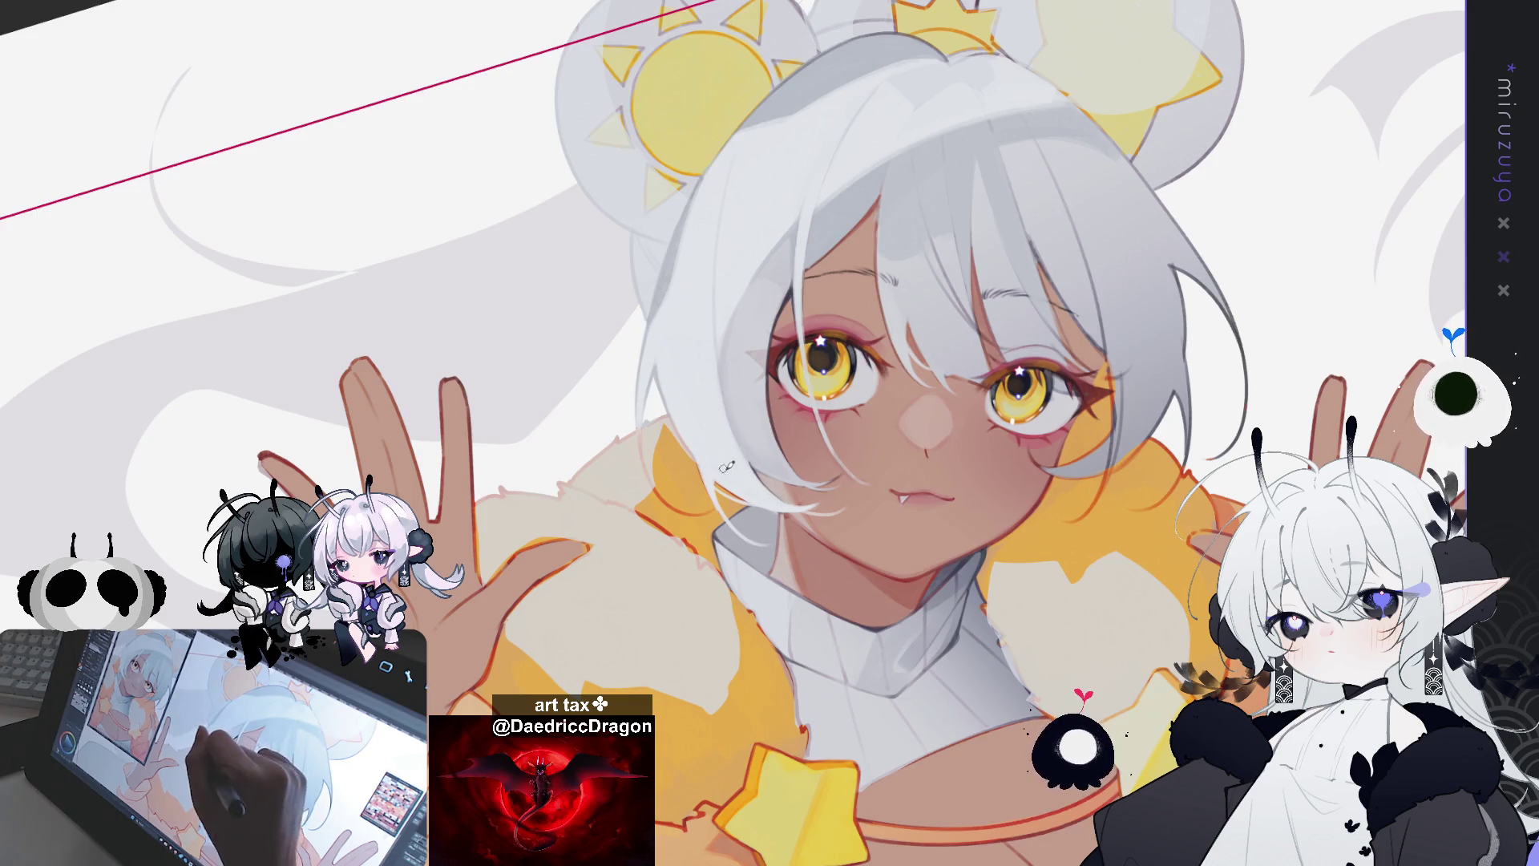
{"action": "left_click_drag", "start_coordinate": [758, 484], "coordinate": [734, 430]}
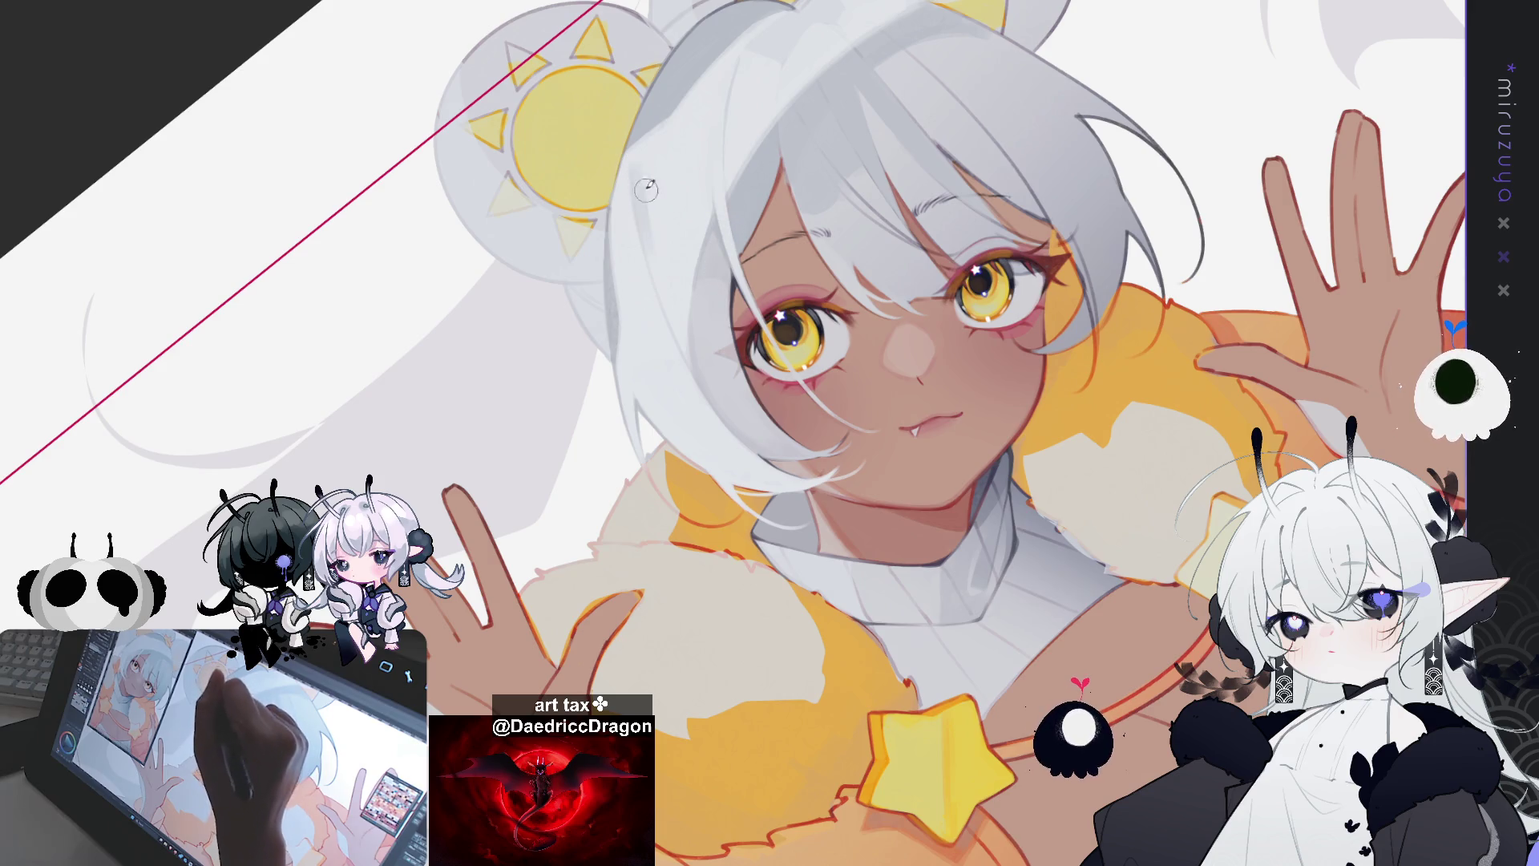
{"action": "left_click_drag", "start_coordinate": [454, 574], "coordinate": [454, 574]}
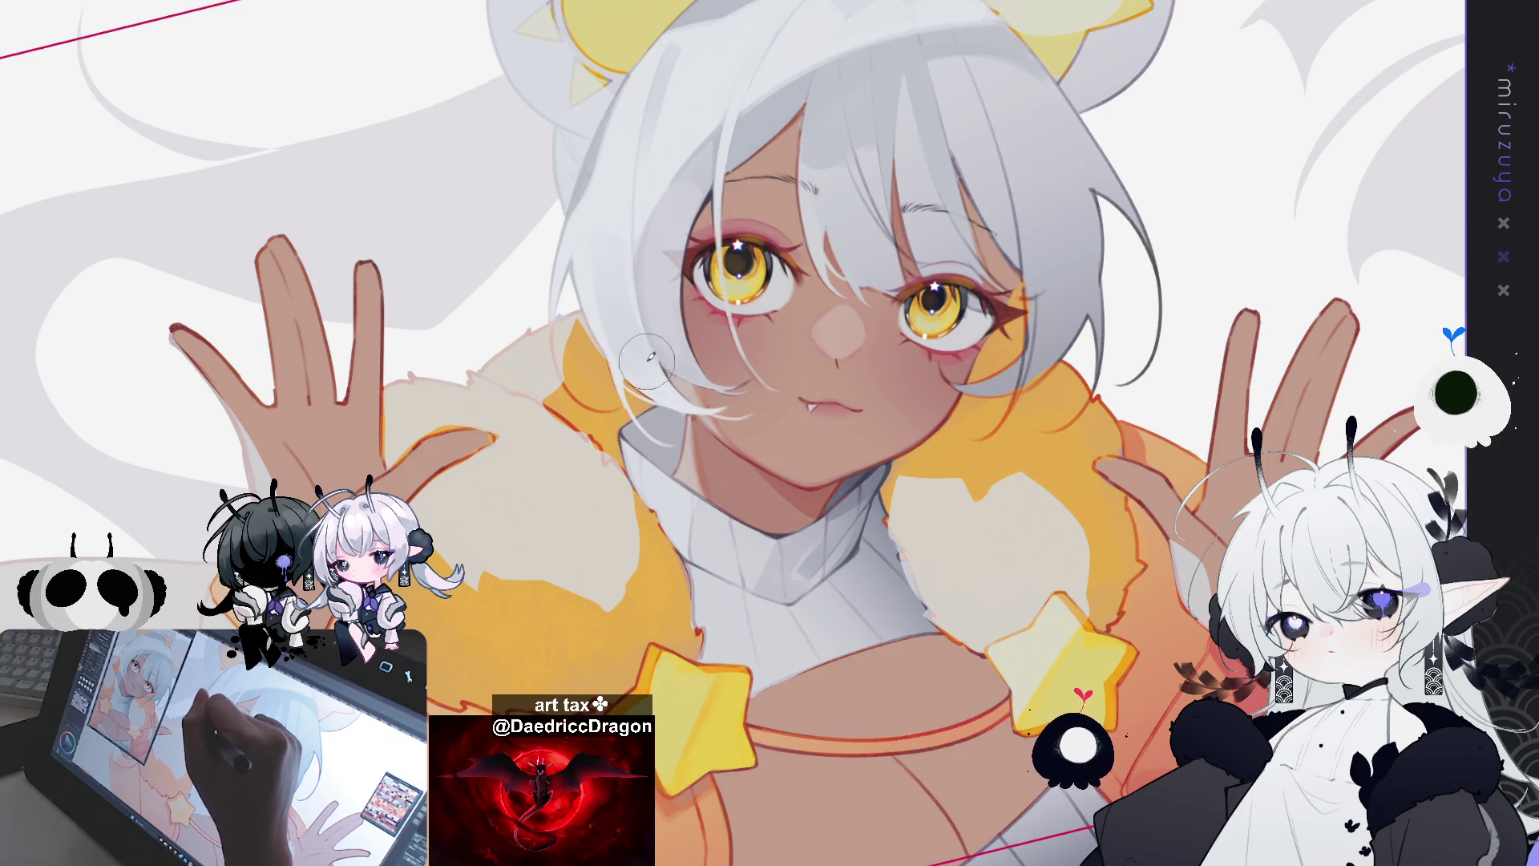
{"action": "left_click_drag", "start_coordinate": [1064, 202], "coordinate": [80, 406]}
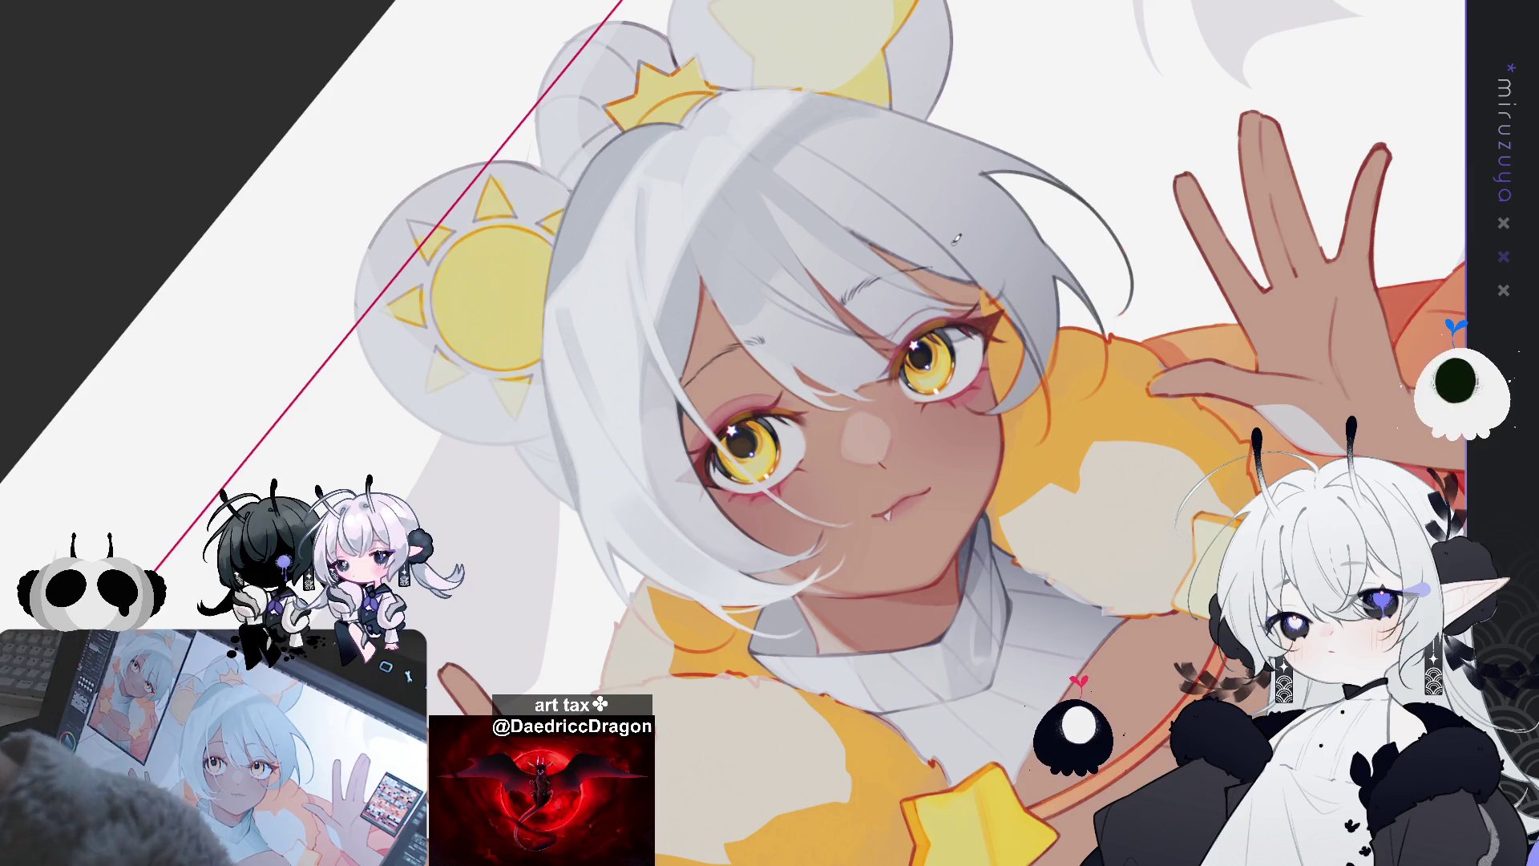
Step: Rotate the canvas in three turns until the girl's face stands upright in the centre
{"action": "mouse_move", "coordinate": [956, 238]}
{"action": "left_mouse_down"}
{"action": "mouse_move", "coordinate": [1010, 281]}
{"action": "mouse_move", "coordinate": [768, 69]}
{"action": "left_mouse_up"}
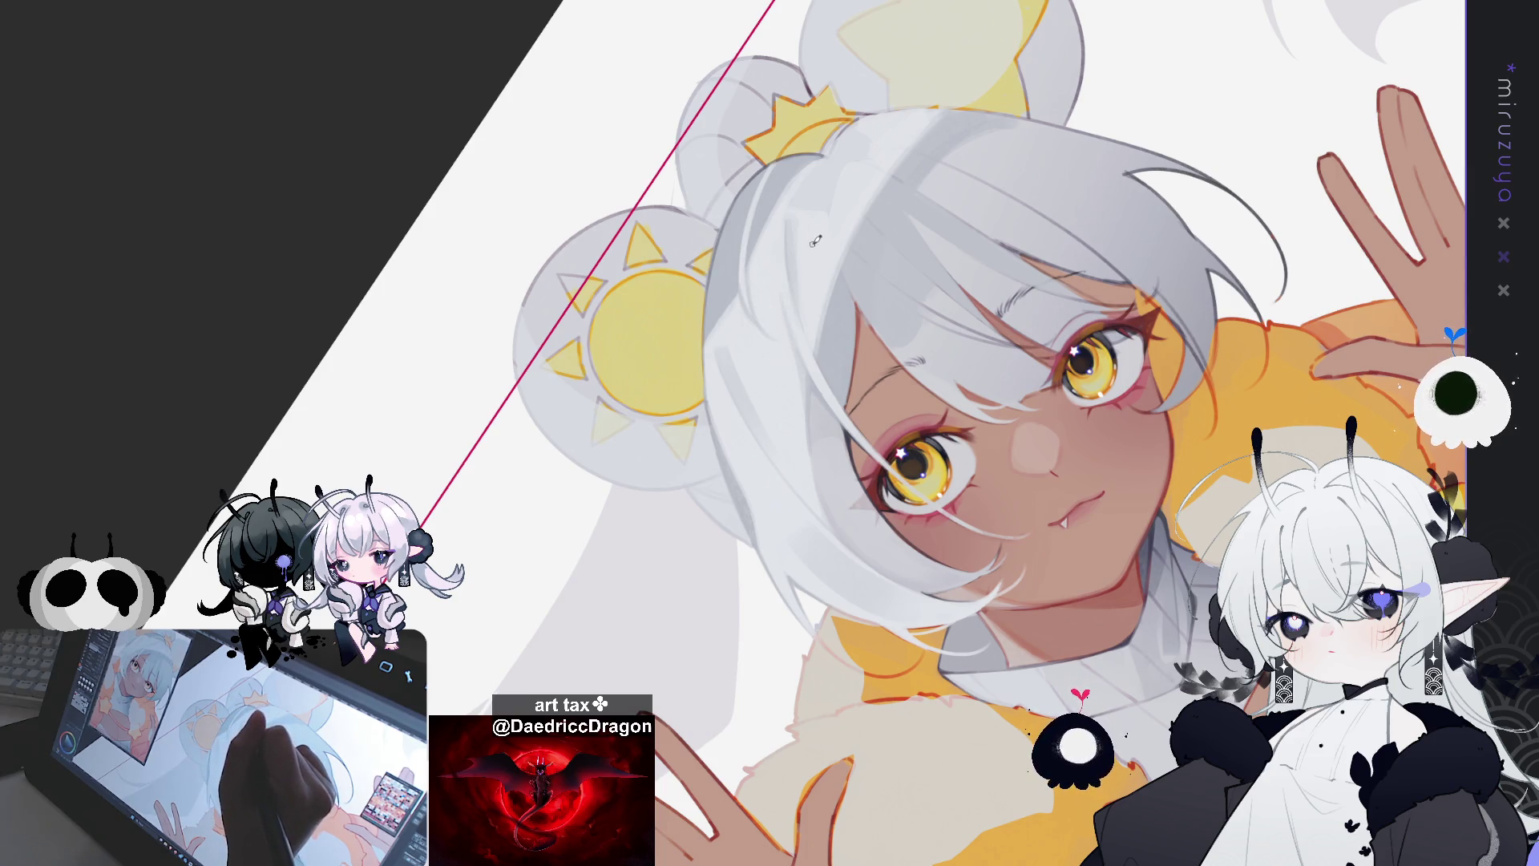
{"action": "left_click_drag", "start_coordinate": [896, 195], "coordinate": [606, 210]}
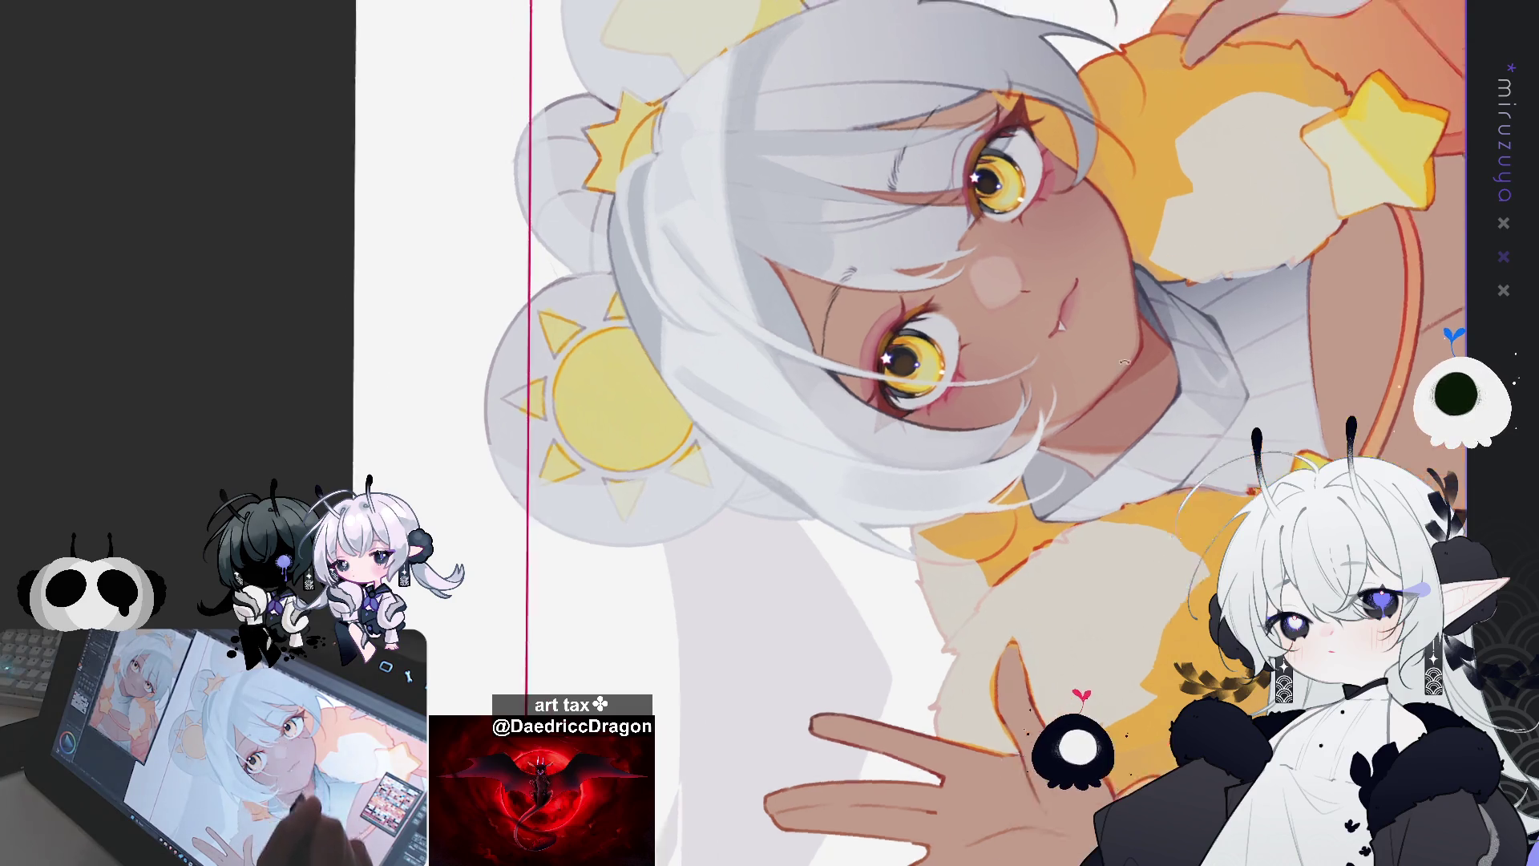
{"action": "left_click_drag", "start_coordinate": [954, 234], "coordinate": [882, 336]}
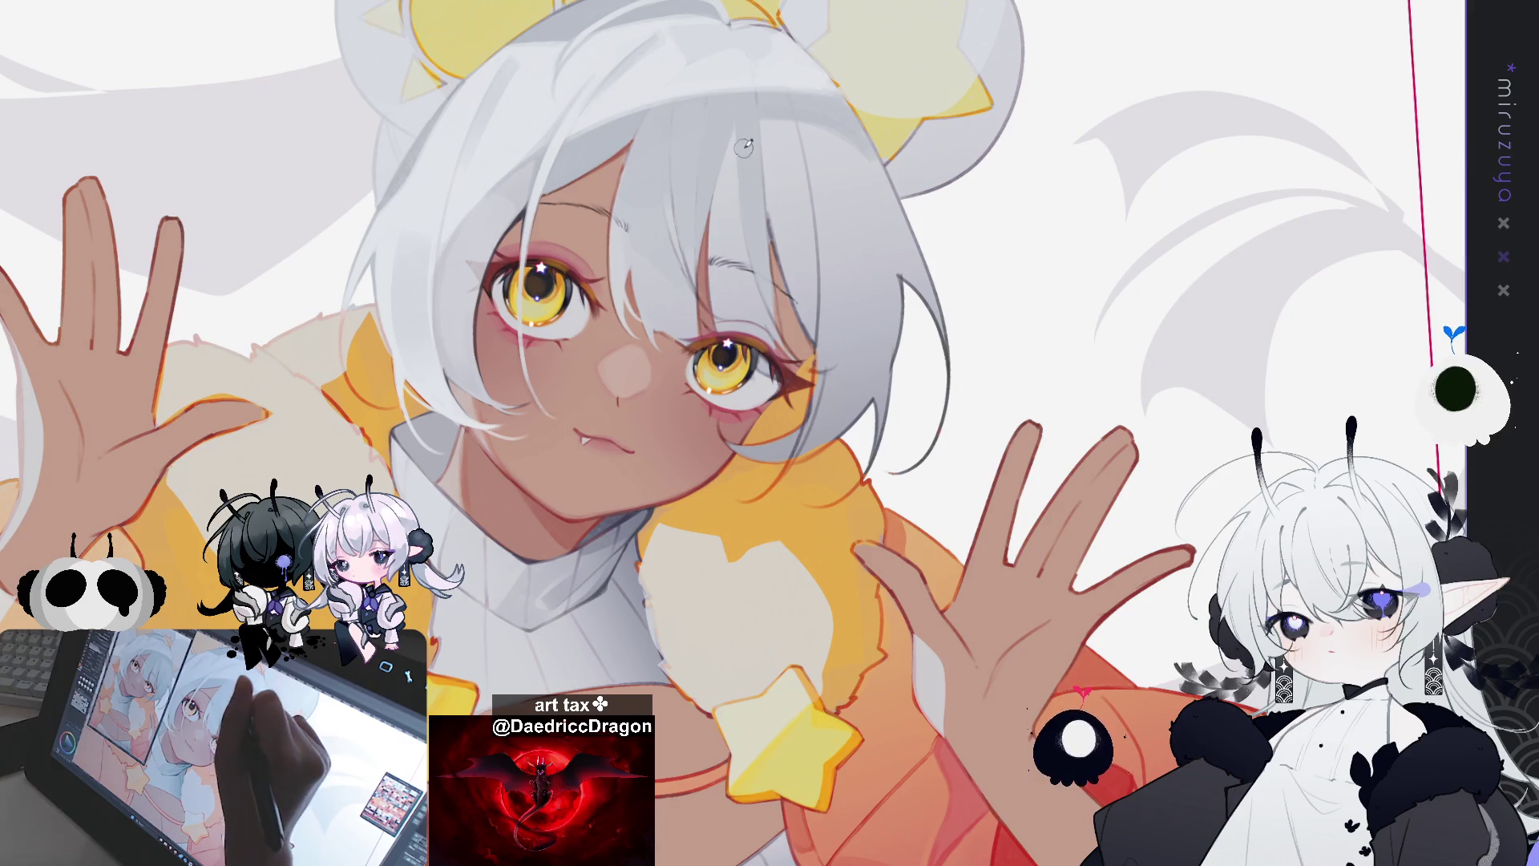
Step: Pan the artwork to show the left hand, then rotate and zoom in close on the face
{"action": "left_click_drag", "start_coordinate": [738, 152], "coordinate": [676, 137]}
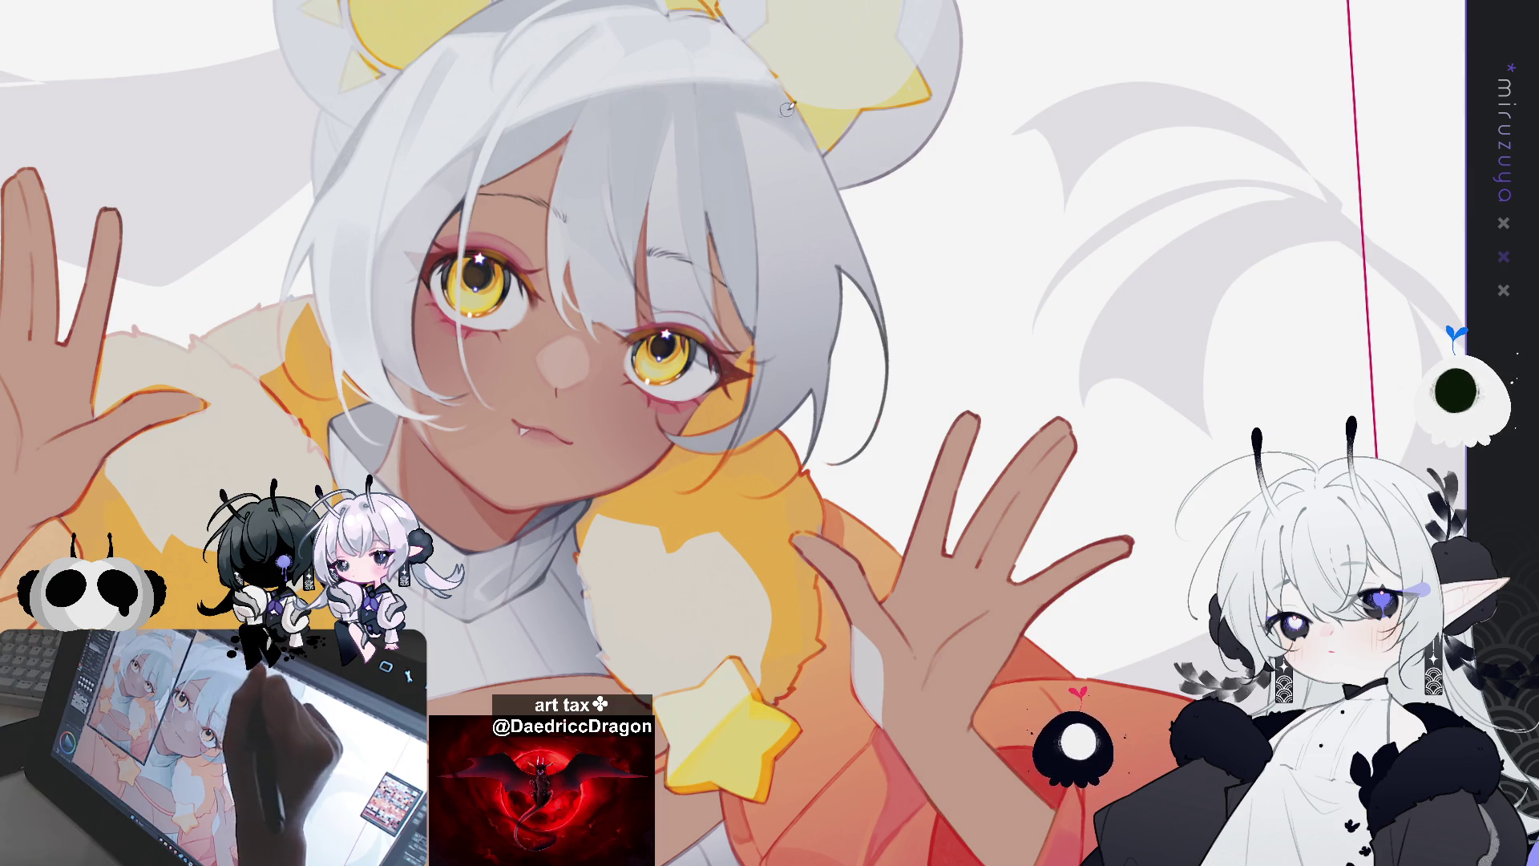
{"action": "left_click_drag", "start_coordinate": [818, 407], "coordinate": [734, 431]}
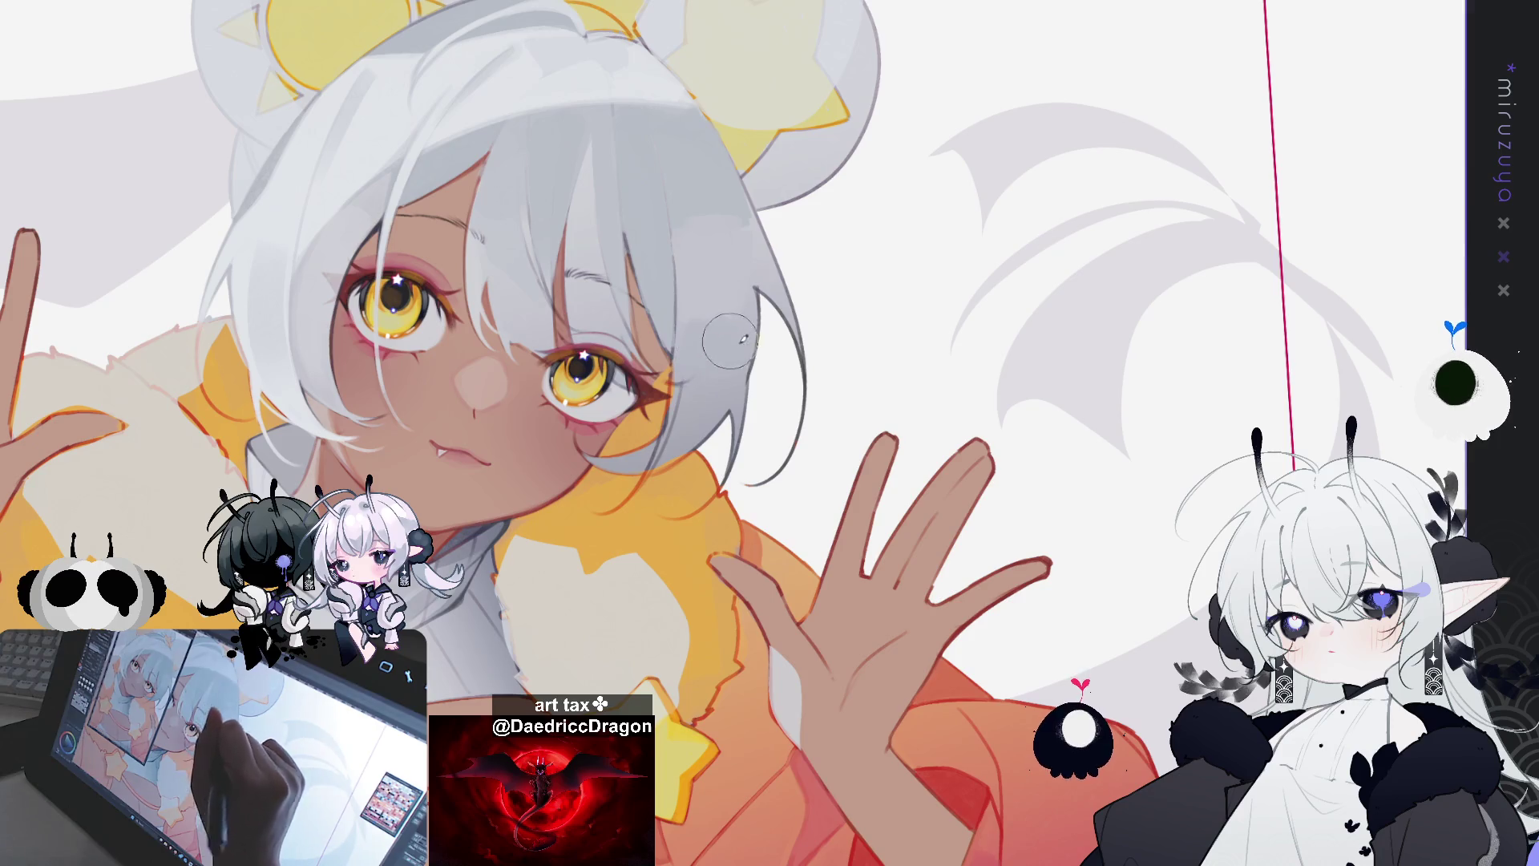
{"action": "mouse_move", "coordinate": [962, 334]}
{"action": "left_mouse_down"}
{"action": "mouse_move", "coordinate": [1064, 337]}
{"action": "mouse_move", "coordinate": [679, 342]}
{"action": "left_mouse_up"}
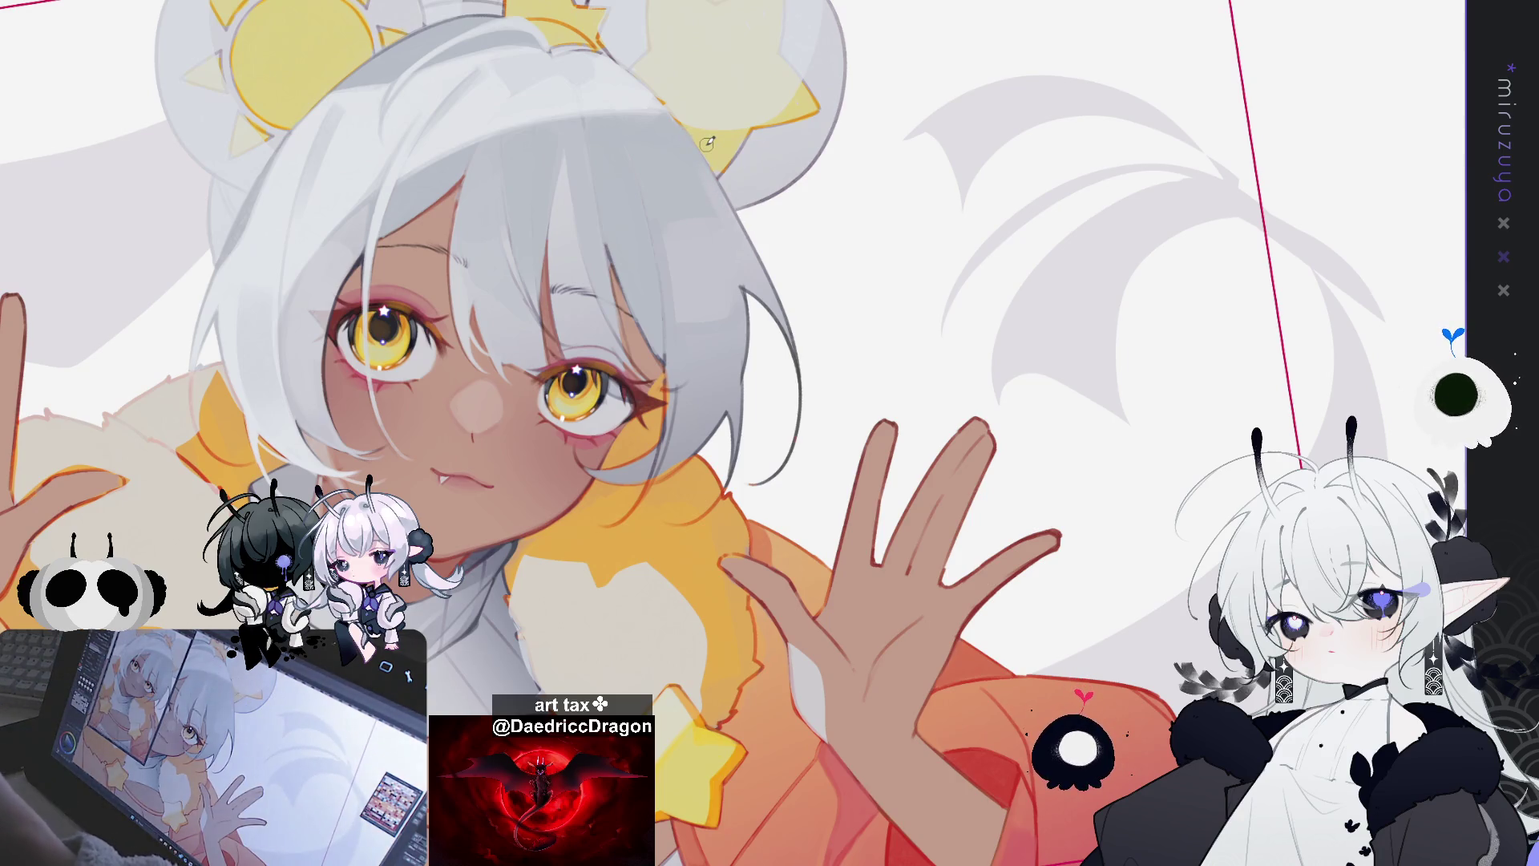
{"action": "mouse_move", "coordinate": [913, 403]}
{"action": "left_mouse_down"}
{"action": "mouse_move", "coordinate": [1090, 427]}
{"action": "mouse_move", "coordinate": [1105, 440]}
{"action": "mouse_move", "coordinate": [1042, 513]}
{"action": "mouse_move", "coordinate": [1194, 549]}
{"action": "left_mouse_up"}
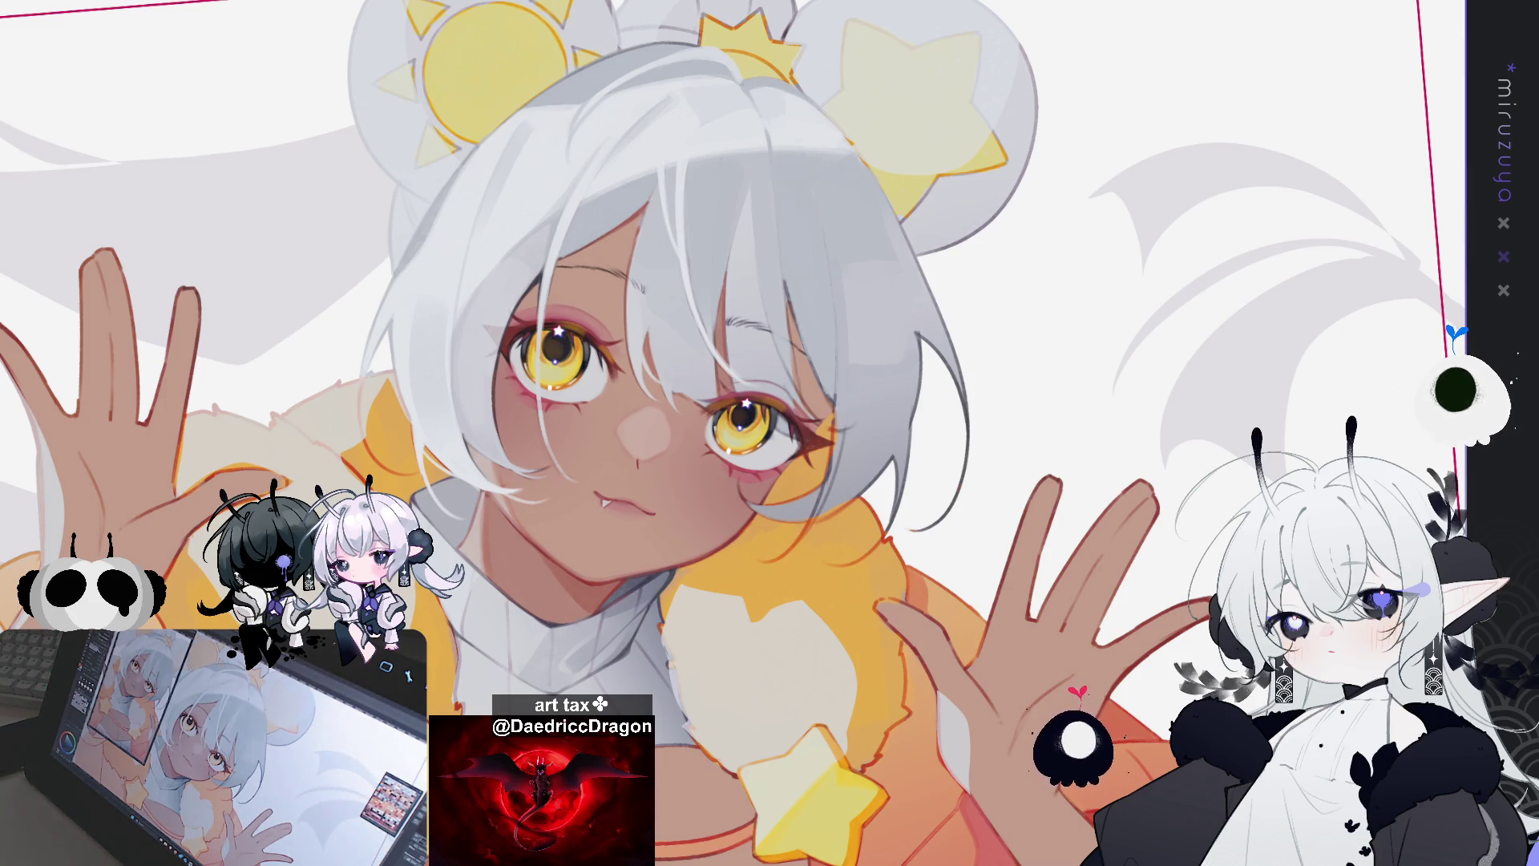
{"action": "left_click_drag", "start_coordinate": [838, 234], "coordinate": [787, 183]}
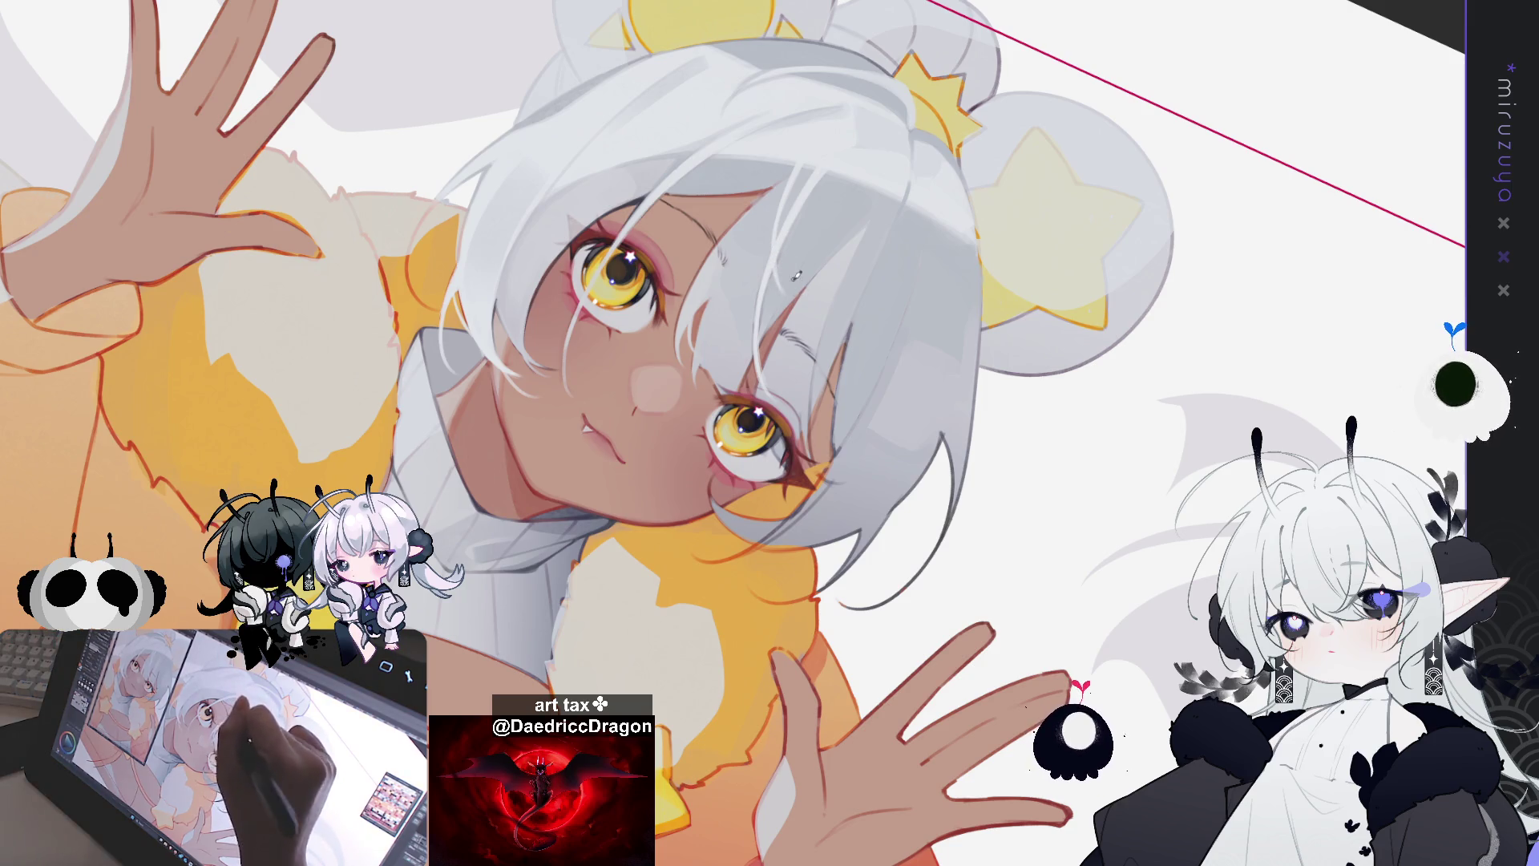
Step: Reset and straighten the view, then zoom in on the face, fur collar and both raised hands
{"action": "key", "text": "ctrl+0"}
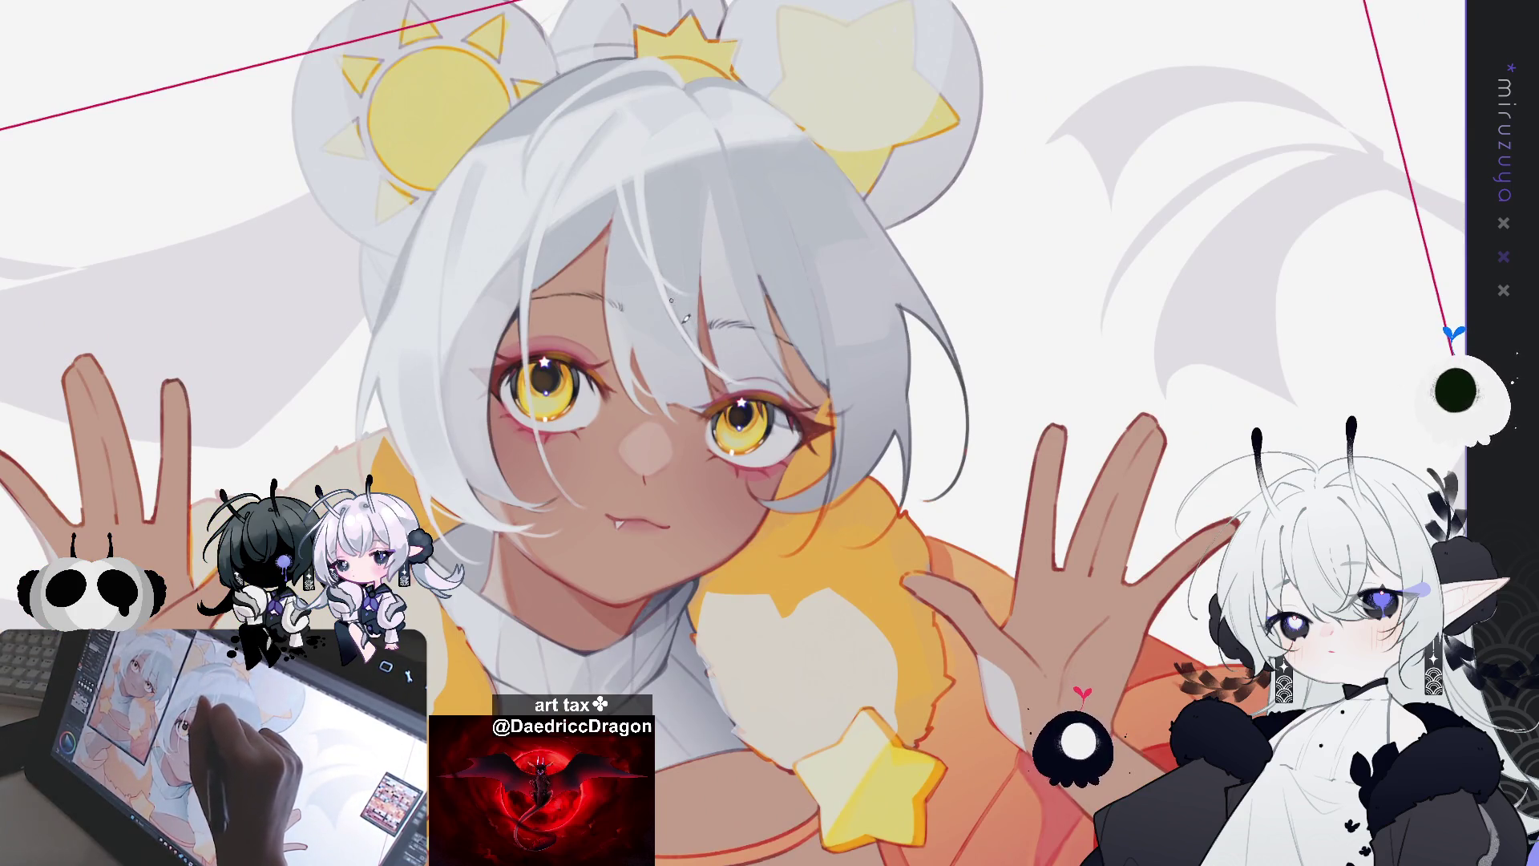
{"action": "left_click_drag", "start_coordinate": [667, 304], "coordinate": [811, 280]}
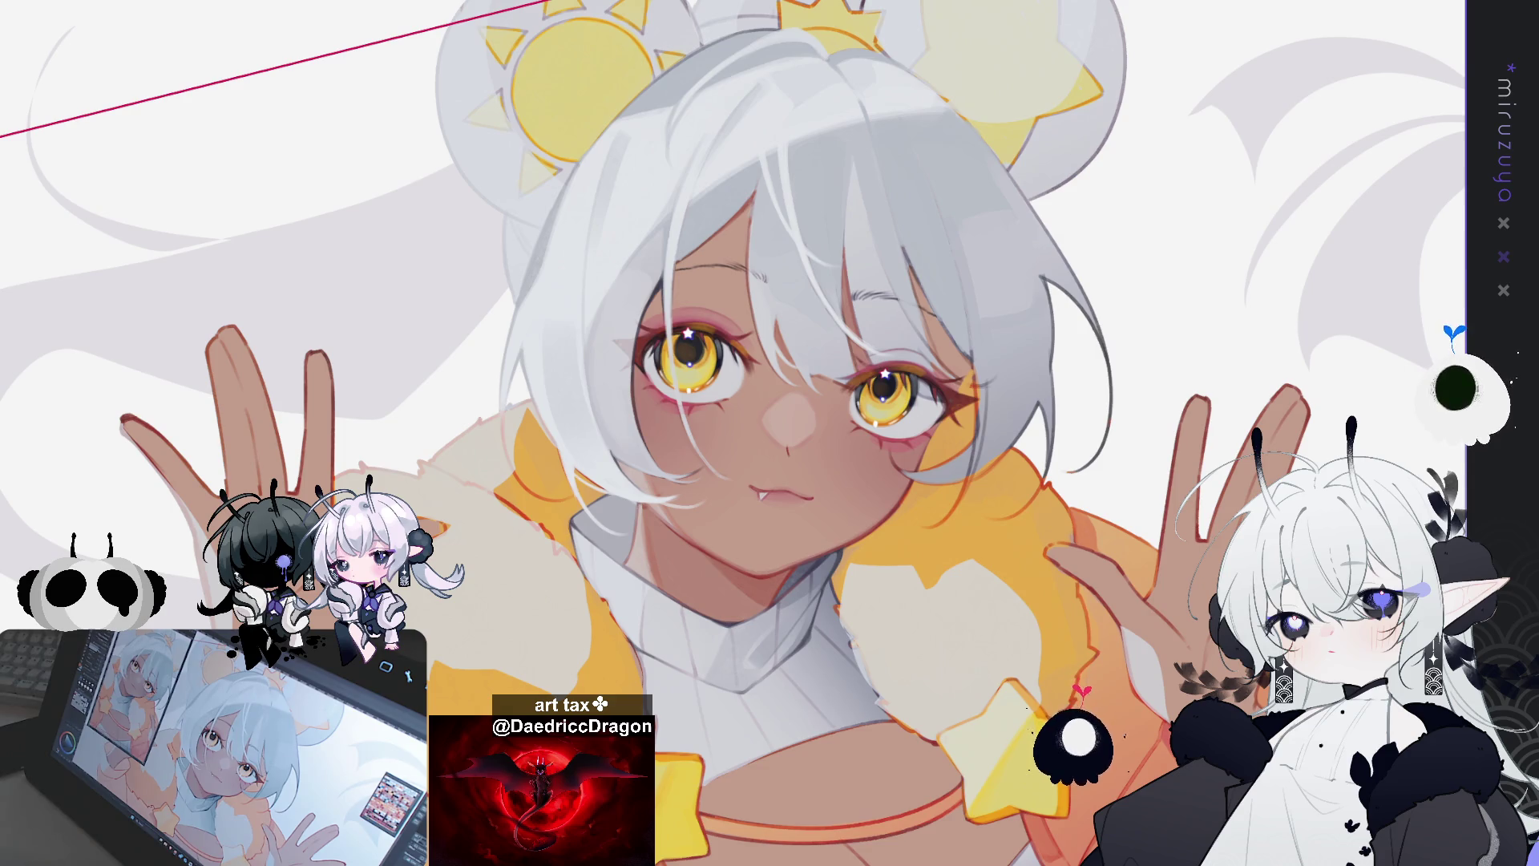
{"action": "mouse_move", "coordinate": [769, 433]}
{"action": "left_mouse_down"}
{"action": "mouse_move", "coordinate": [812, 520]}
{"action": "mouse_move", "coordinate": [838, 521]}
{"action": "left_mouse_up"}
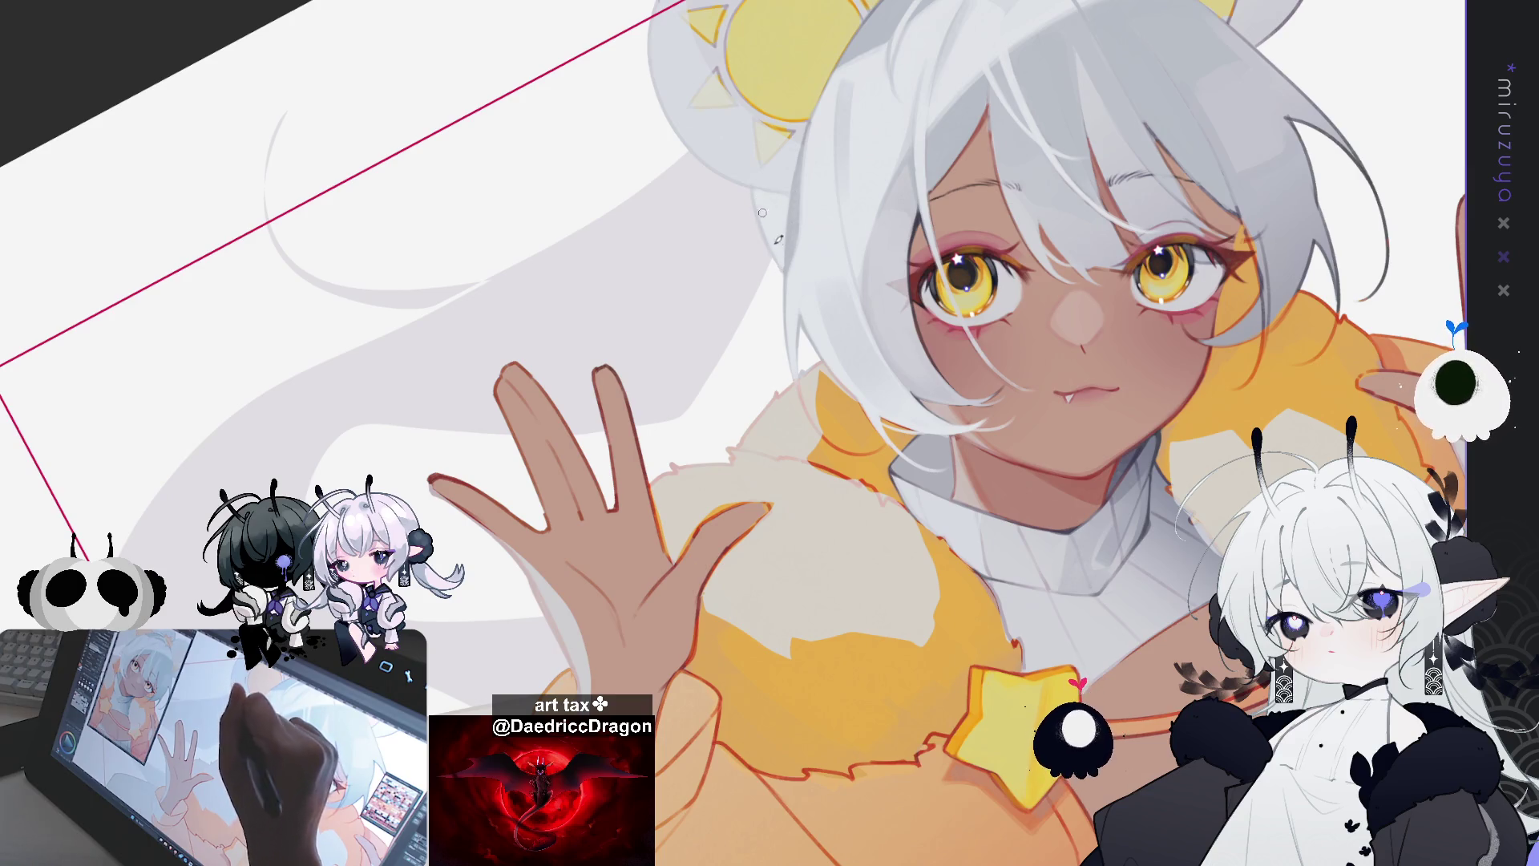
{"action": "key", "text": "5"}
{"action": "left_click_drag", "start_coordinate": [1145, 552], "coordinate": [779, 194]}
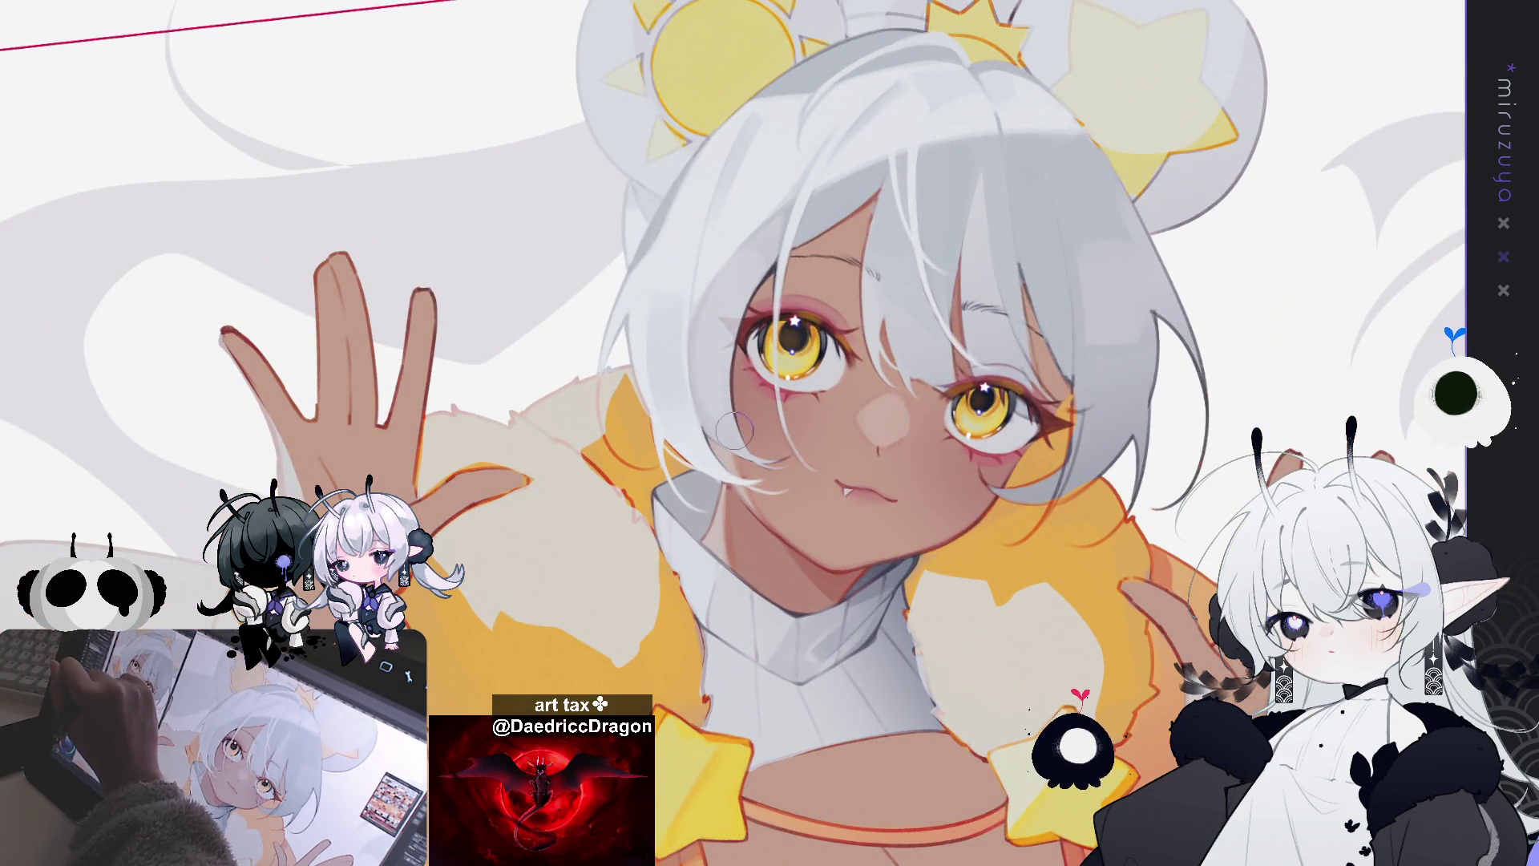
{"action": "left_click_drag", "start_coordinate": [1144, 327], "coordinate": [988, 369]}
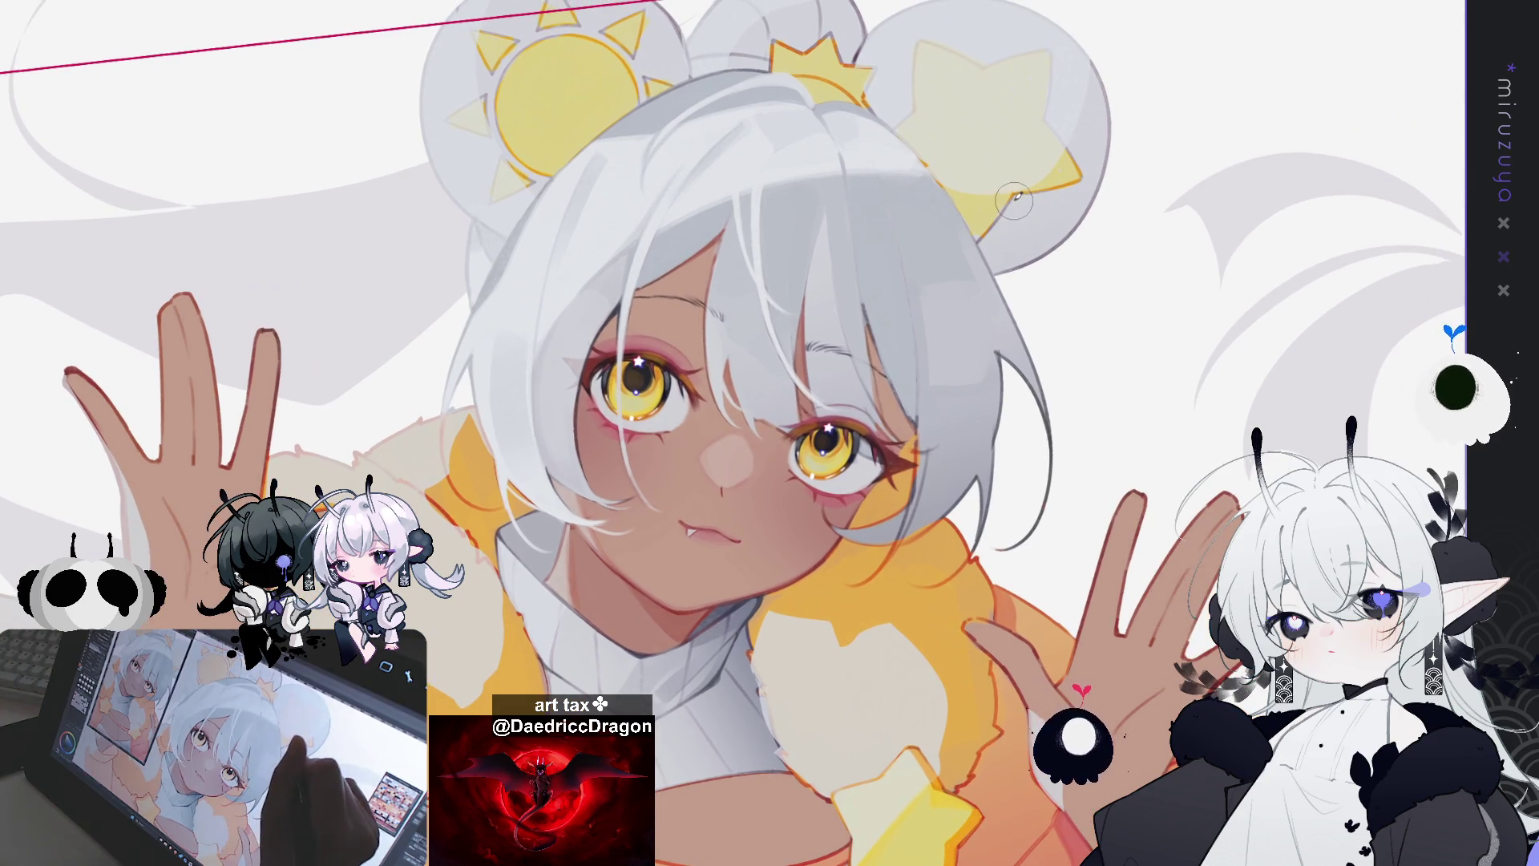
{"action": "left_click_drag", "start_coordinate": [1014, 192], "coordinate": [1175, 132]}
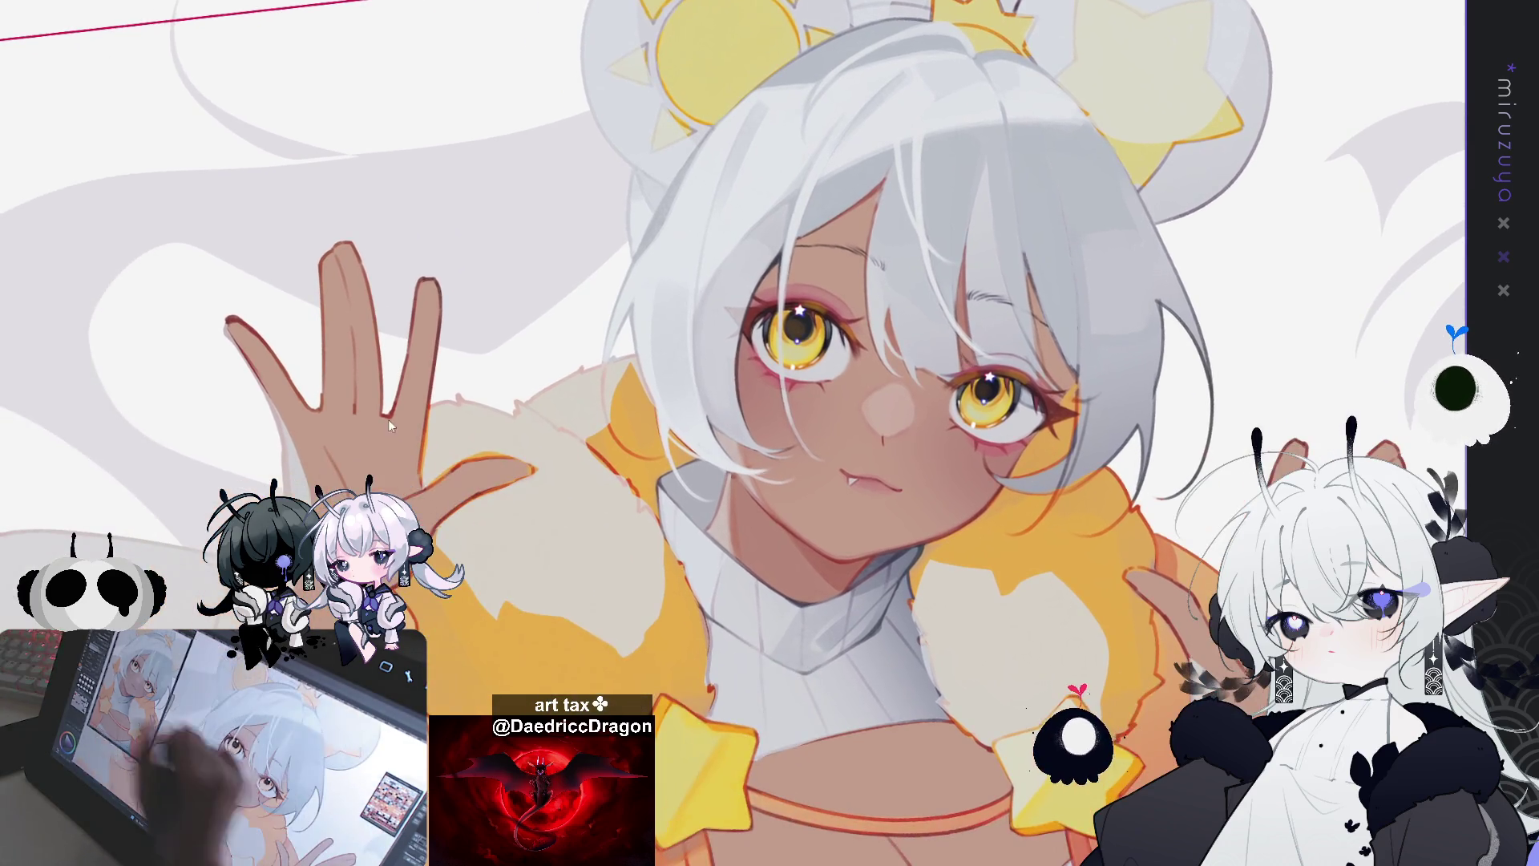
{"action": "key", "text": "h"}
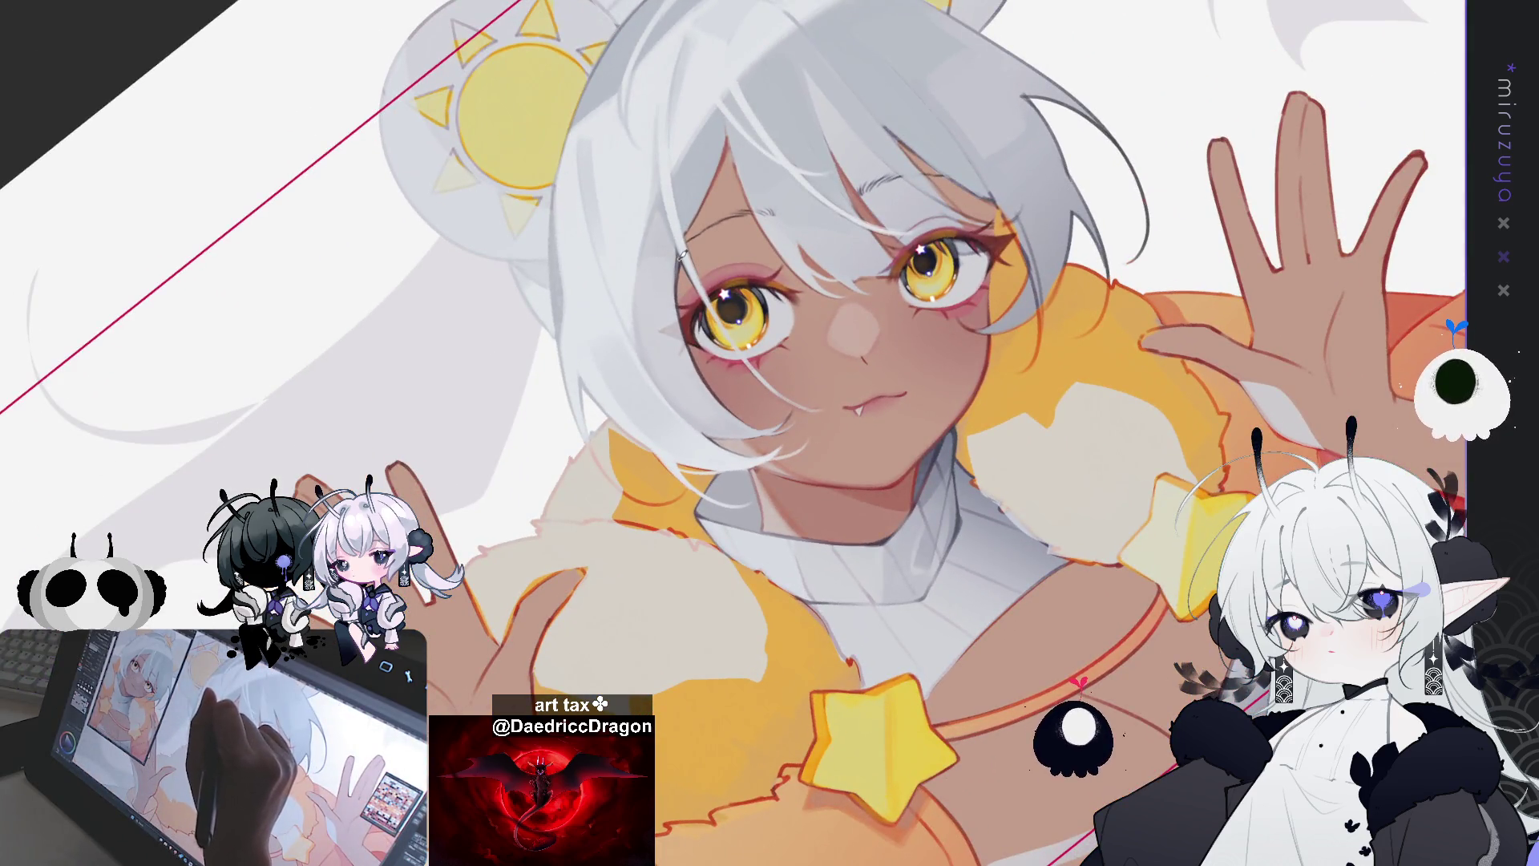
{"action": "left_click_drag", "start_coordinate": [1040, 315], "coordinate": [1060, 379]}
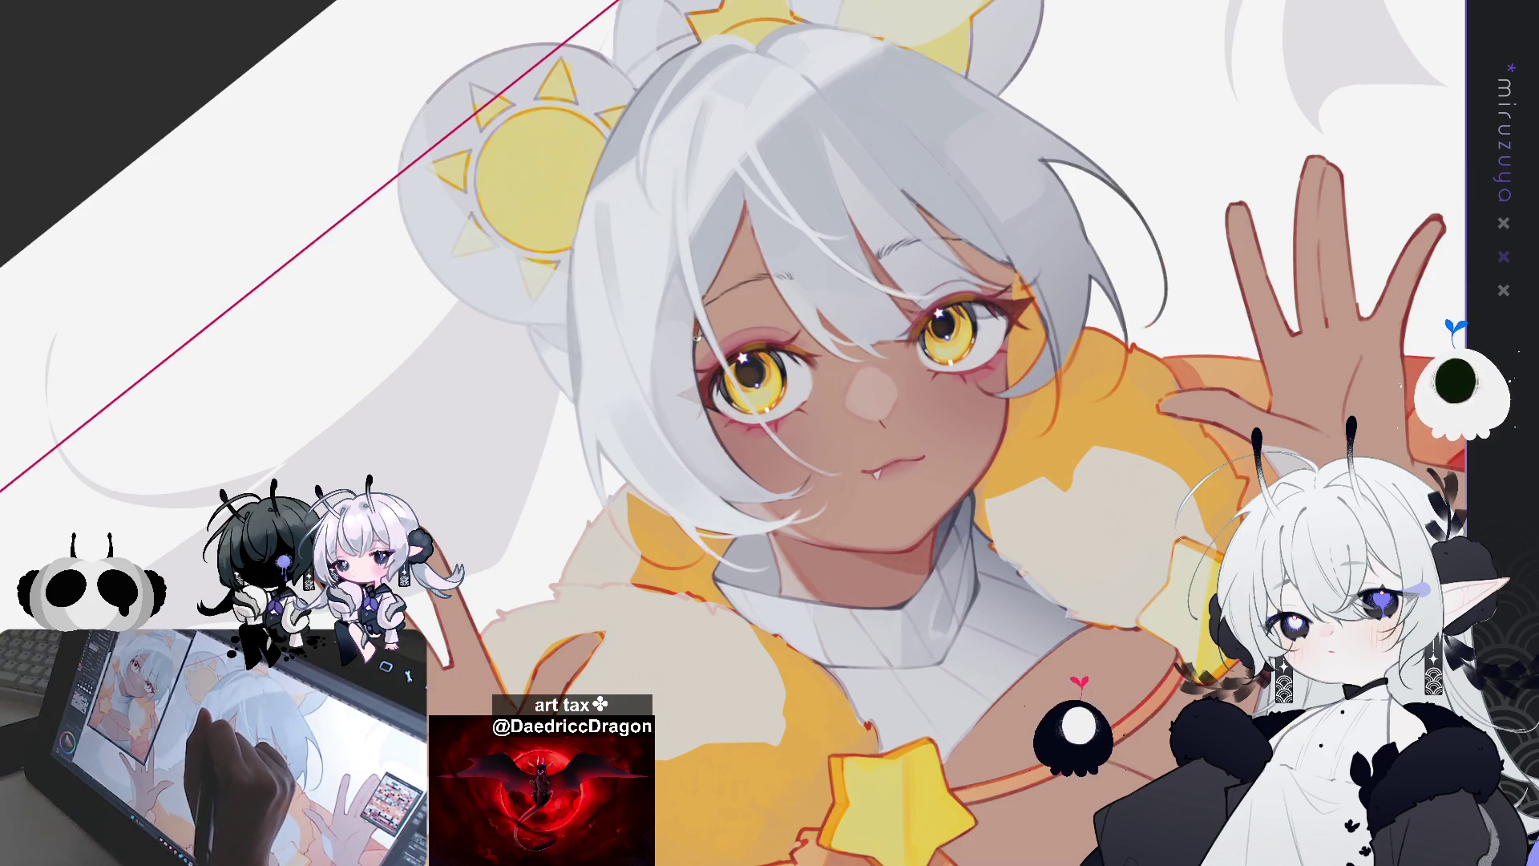
{"action": "key", "text": "h"}
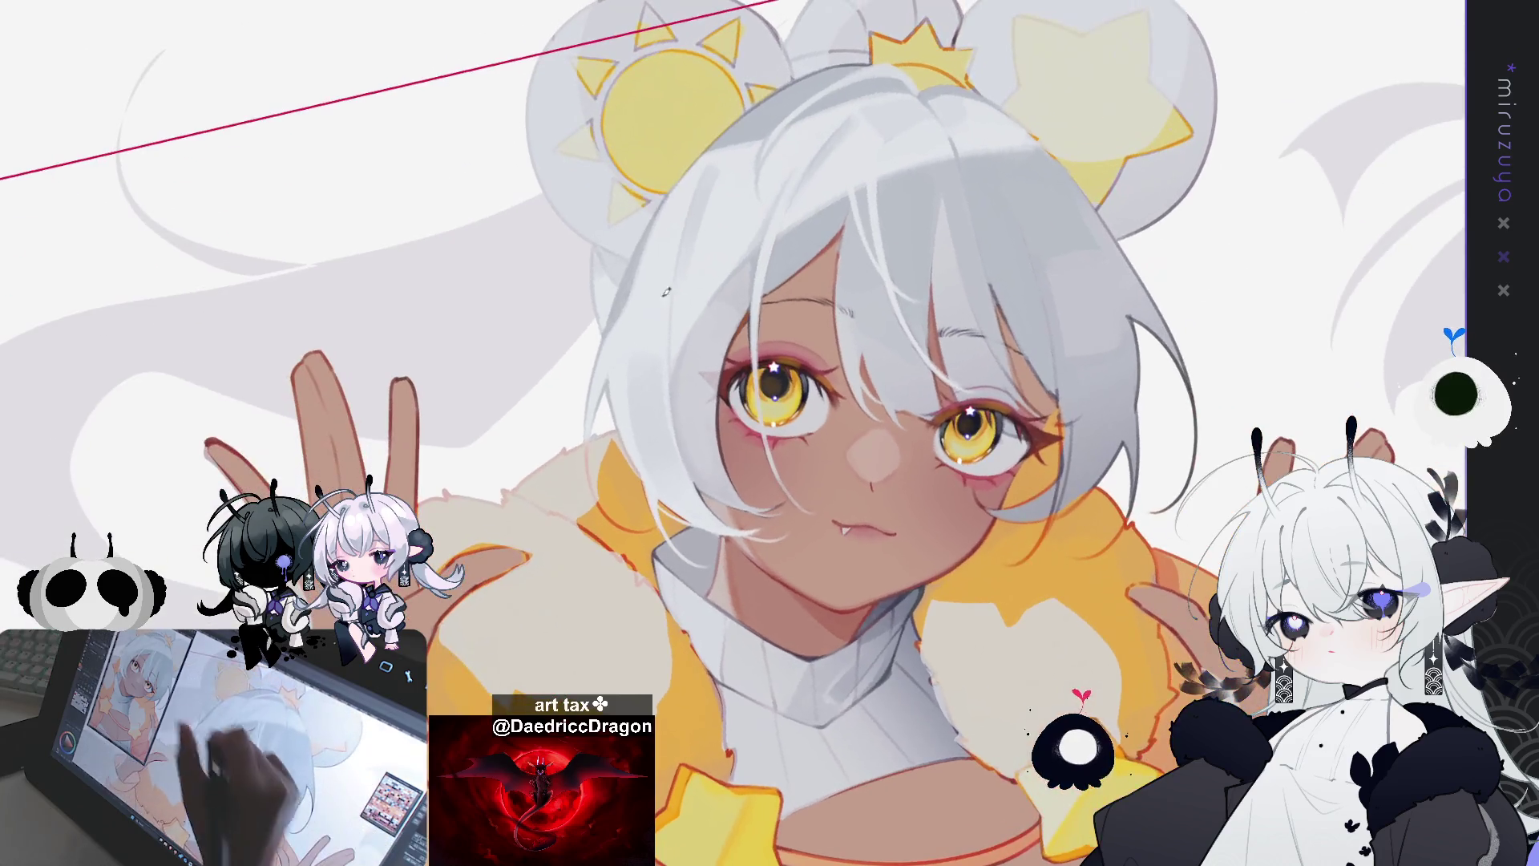